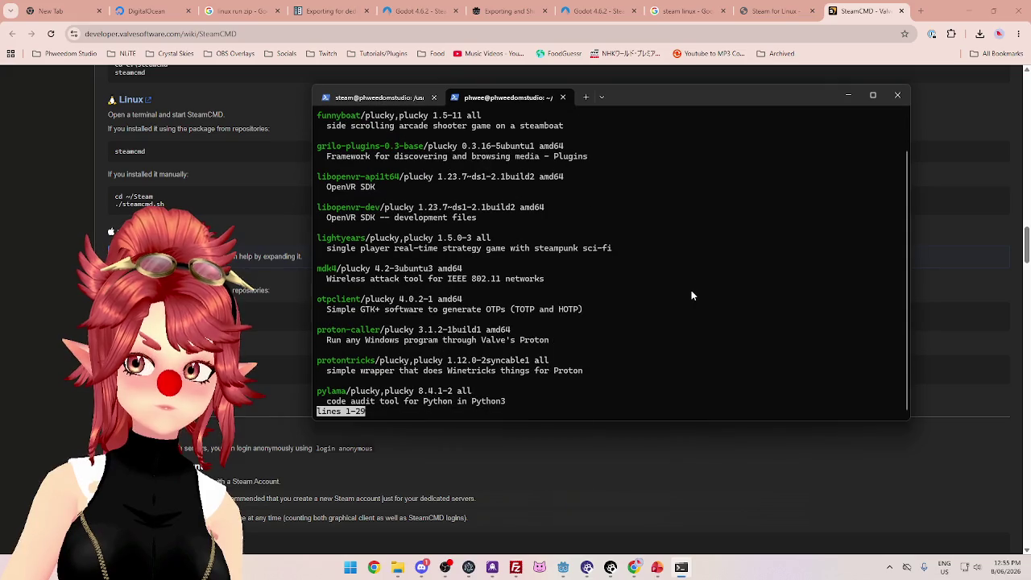
# Step: Scroll through the 'sudo apt search steam' results to the end, seeing steamcmd installed, then quit the pager
pyautogui.press('Down')
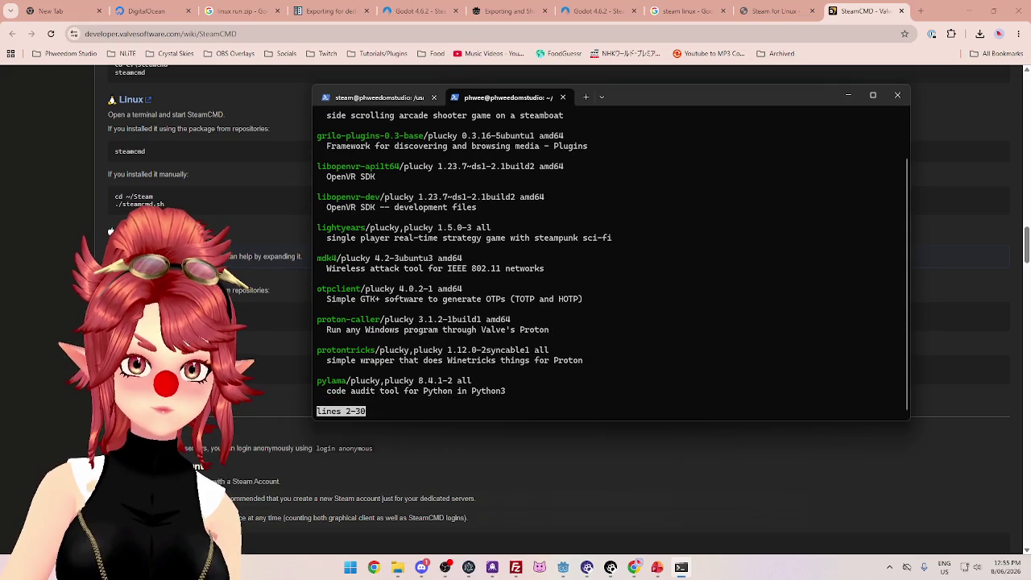
pyautogui.press('Down')
pyautogui.press('Down')
pyautogui.press('Down')
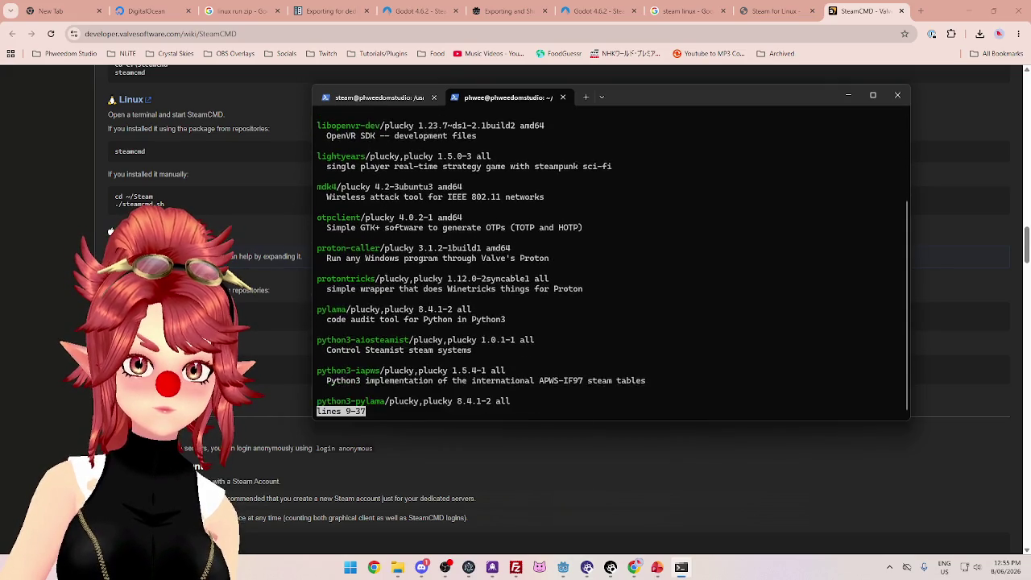
pyautogui.press('Down')
pyautogui.press('Down')
pyautogui.press('Down')
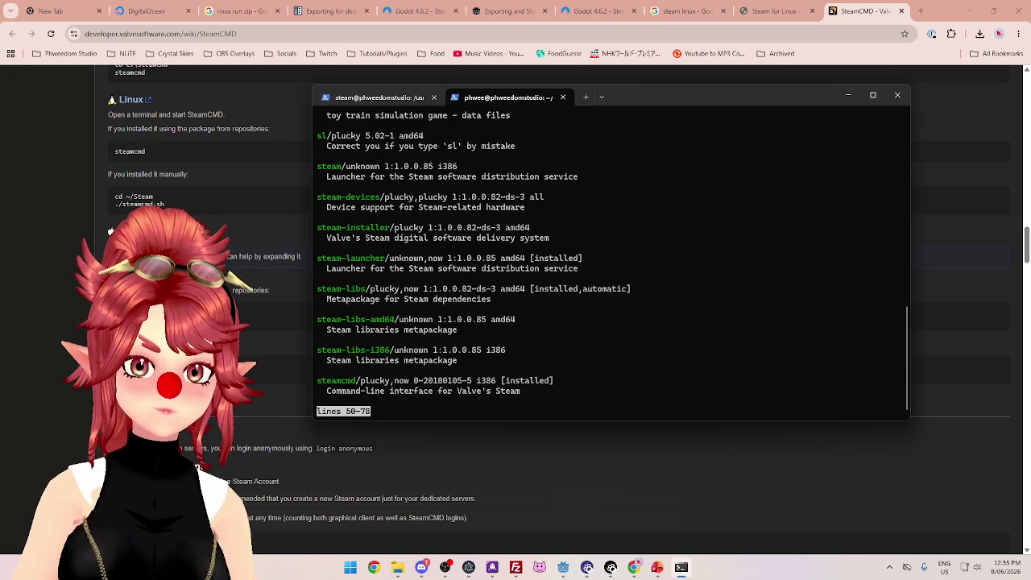
pyautogui.moveTo(905, 346); pyautogui.dragTo(903, 141)
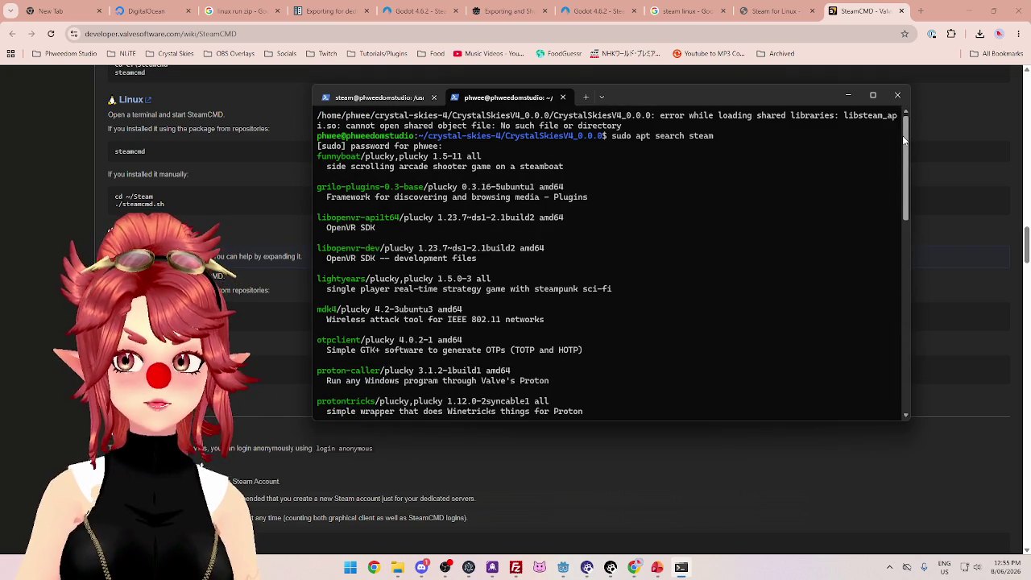
pyautogui.moveTo(903, 141); pyautogui.dragTo(908, 367)
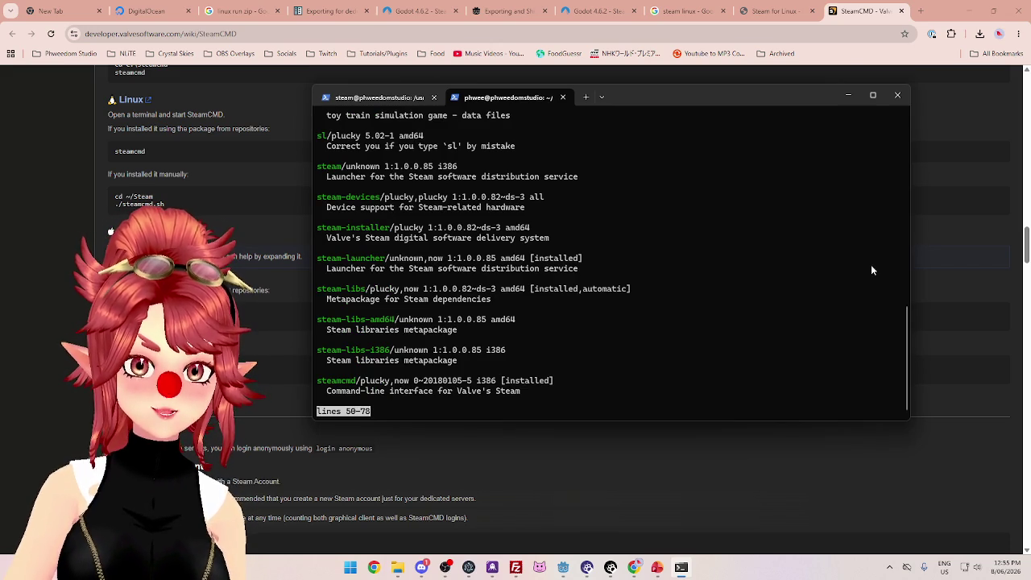
pyautogui.press('Down')
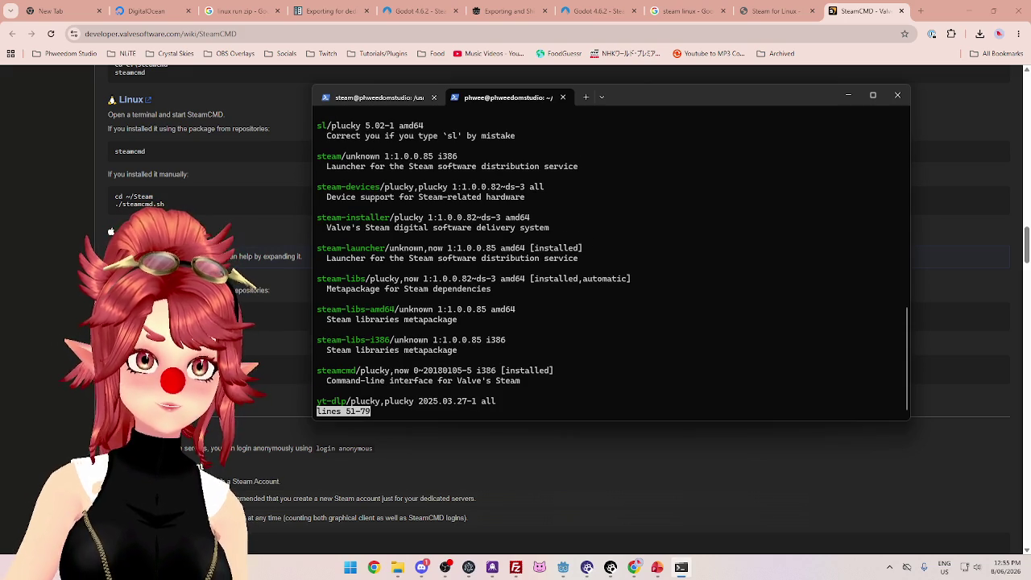
pyautogui.press('Down')
pyautogui.press('Down')
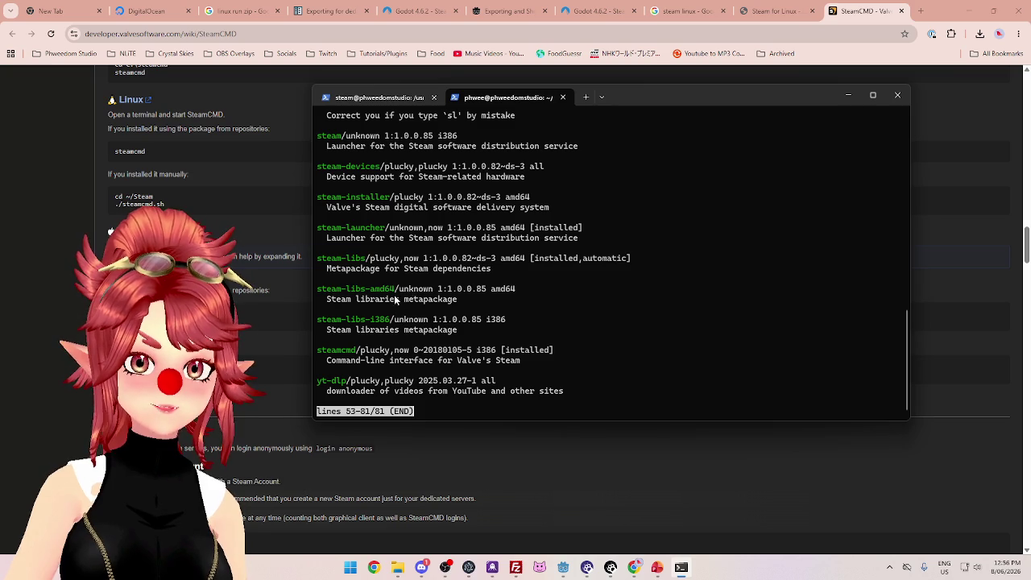
pyautogui.moveTo(906, 354); pyautogui.dragTo(899, 156)
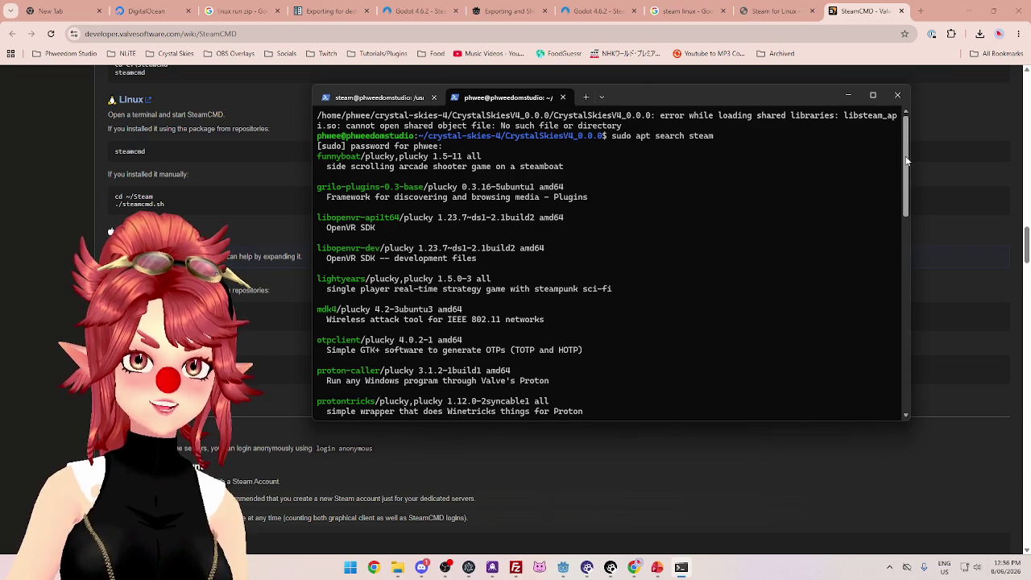
pyautogui.moveTo(906, 161)
pyautogui.mouseDown()
pyautogui.moveTo(891, 319)
pyautogui.moveTo(858, 357)
pyautogui.moveTo(855, 420)
pyautogui.mouseUp()
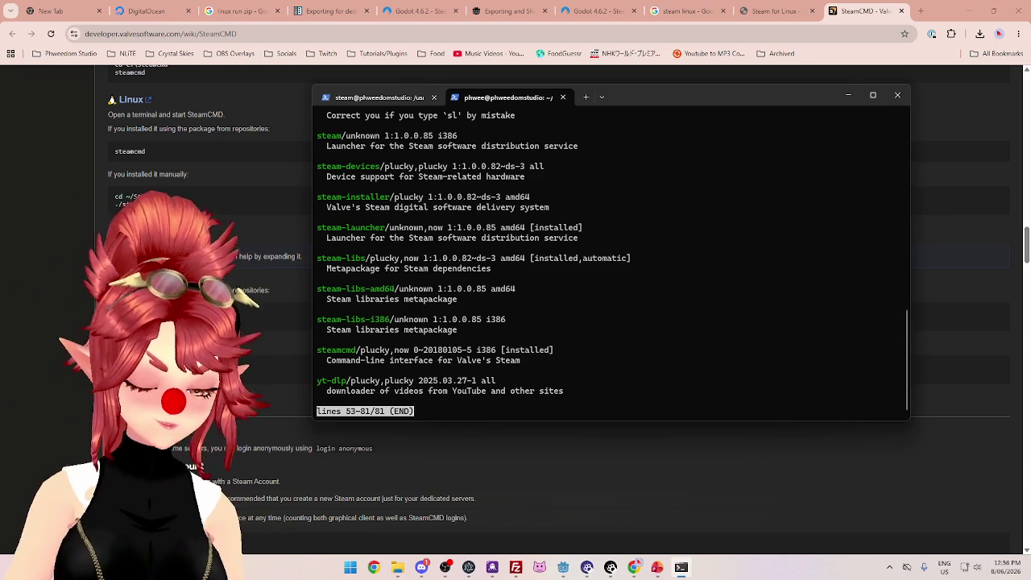
pyautogui.press('q')
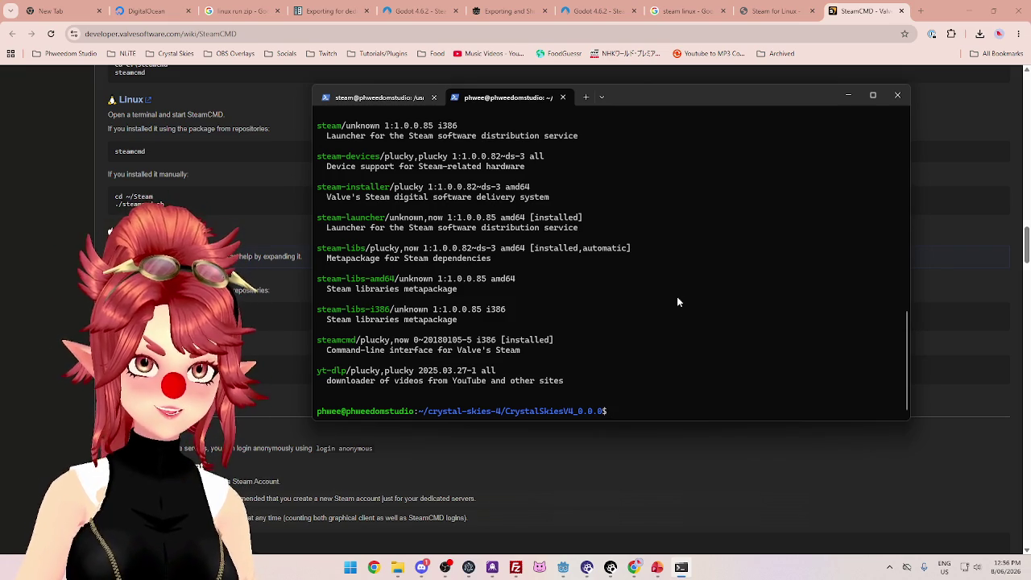
# Step: Run 'sudo apt-get install steam-libs-i386' and confirm with Y to install its 153 i386 dependencies
pyautogui.write('su')
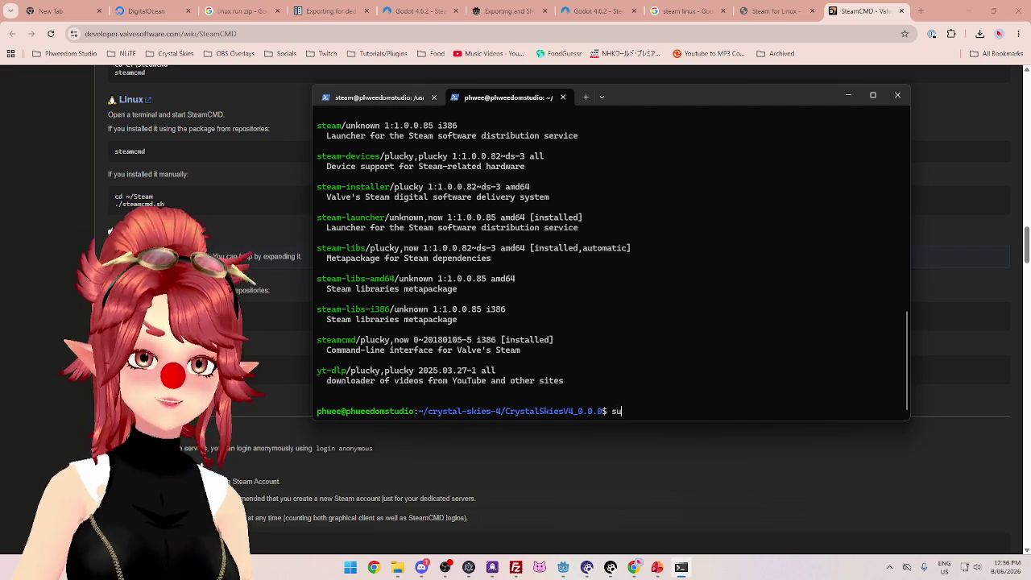
pyautogui.write('do apt')
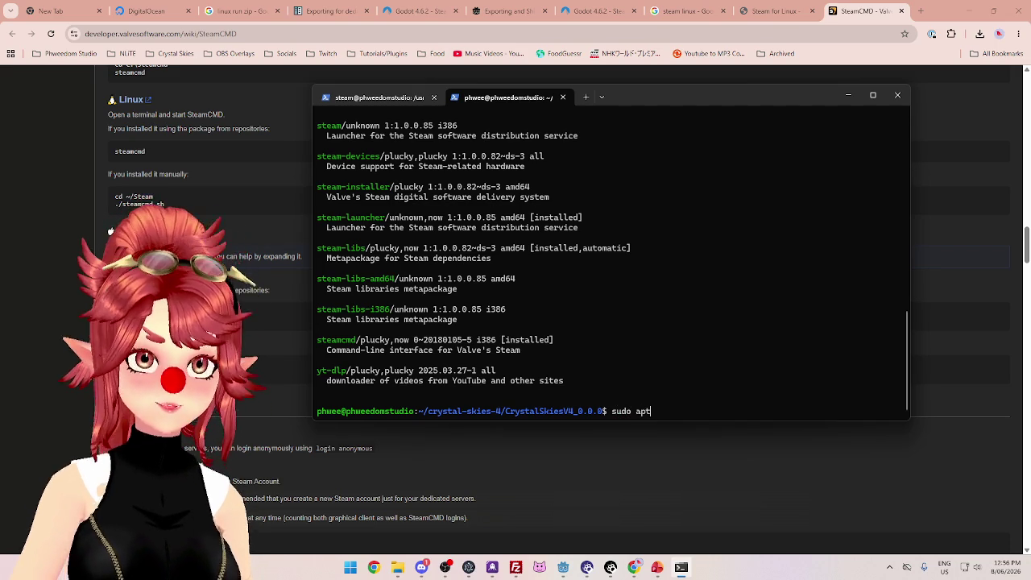
pyautogui.write('-get ')
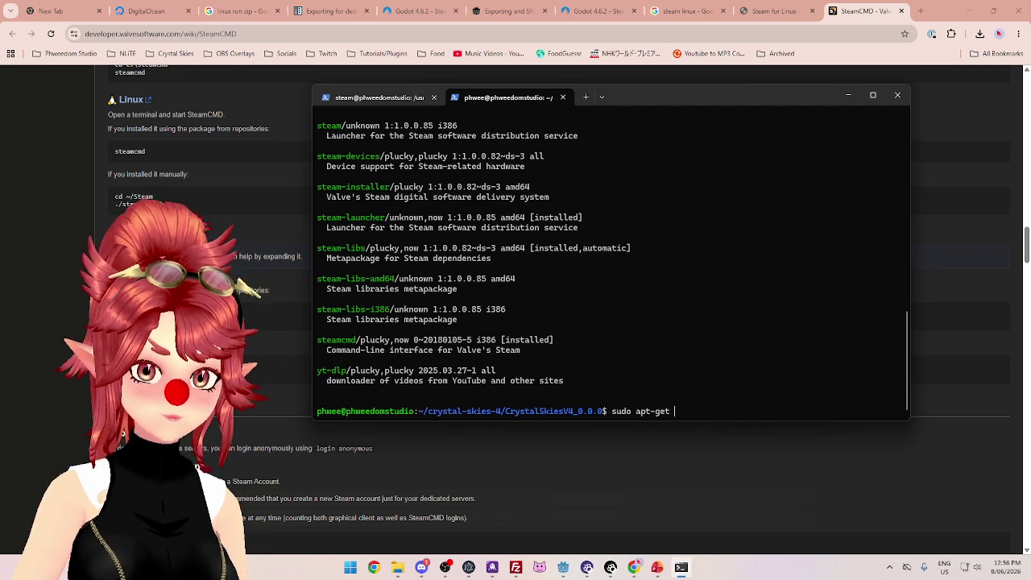
pyautogui.write('install steam')
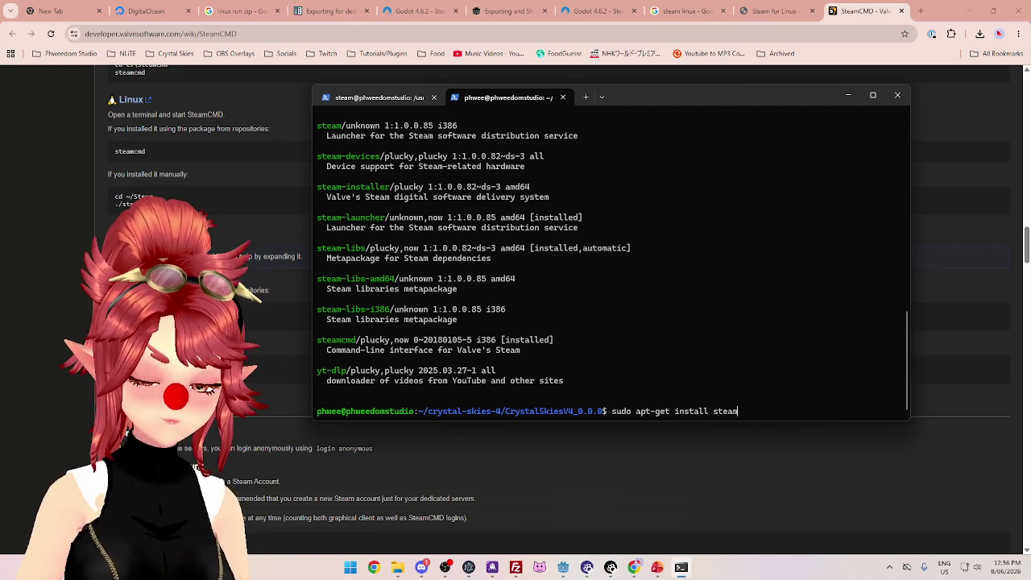
pyautogui.write('-libs')
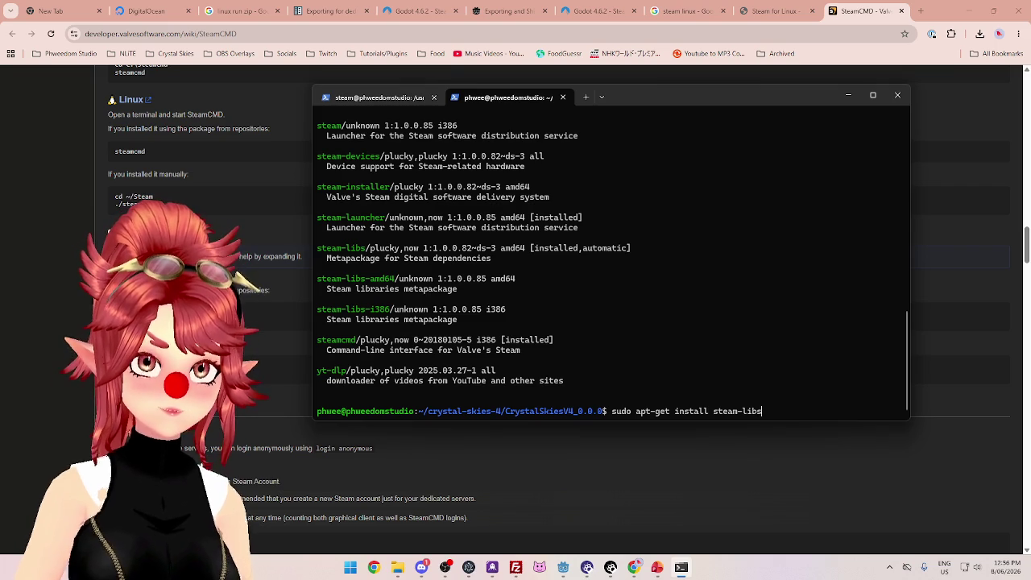
pyautogui.write('-i')
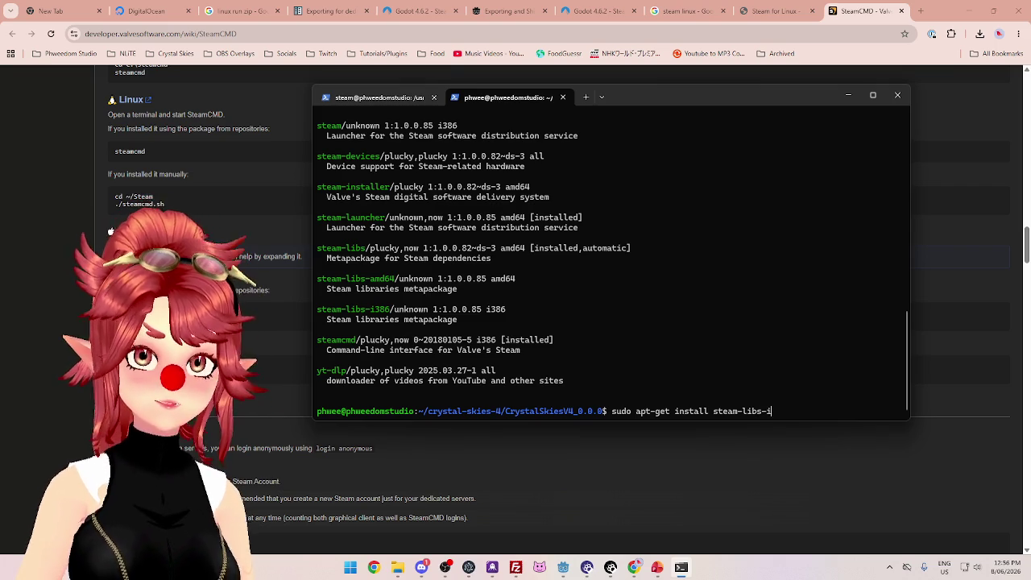
pyautogui.write('386')
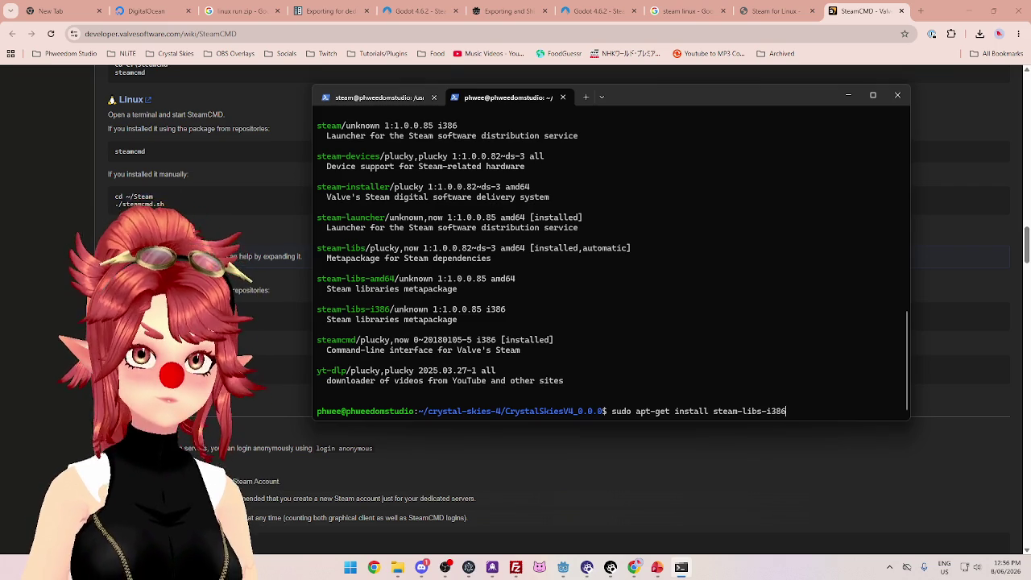
pyautogui.press('Return')
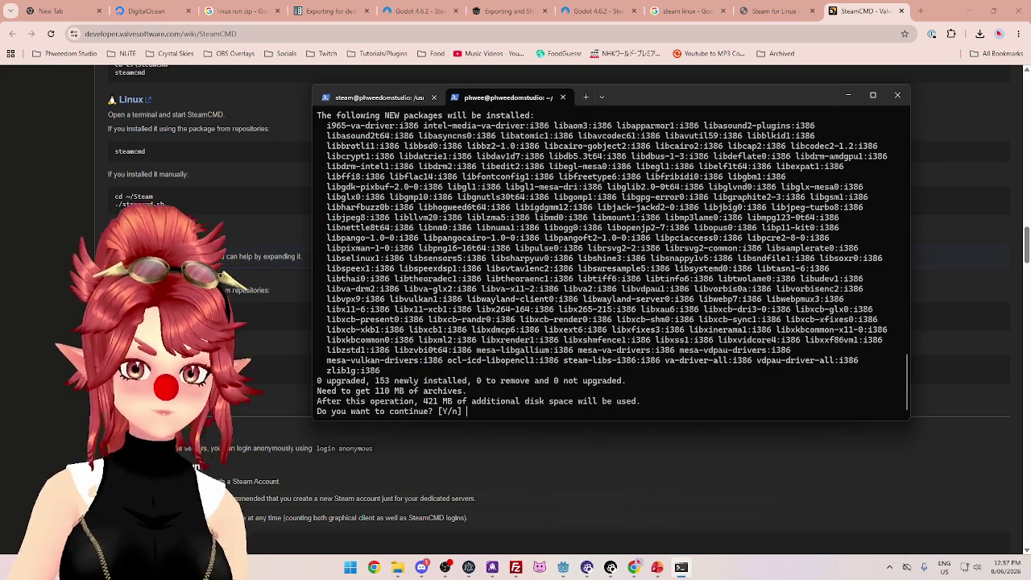
pyautogui.write('Y')
pyautogui.press('Return')
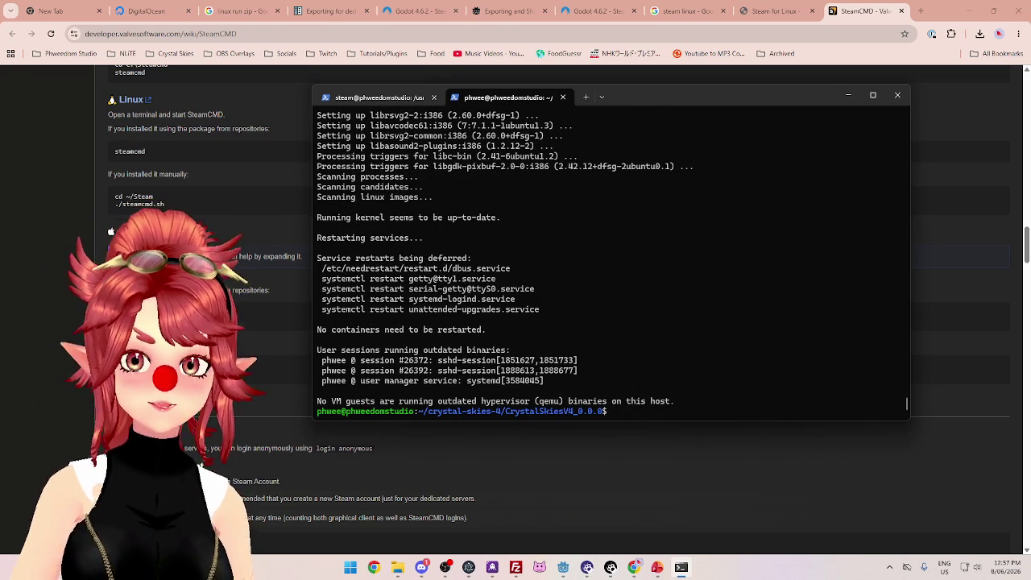
pyautogui.press('Up')
pyautogui.press('Up')
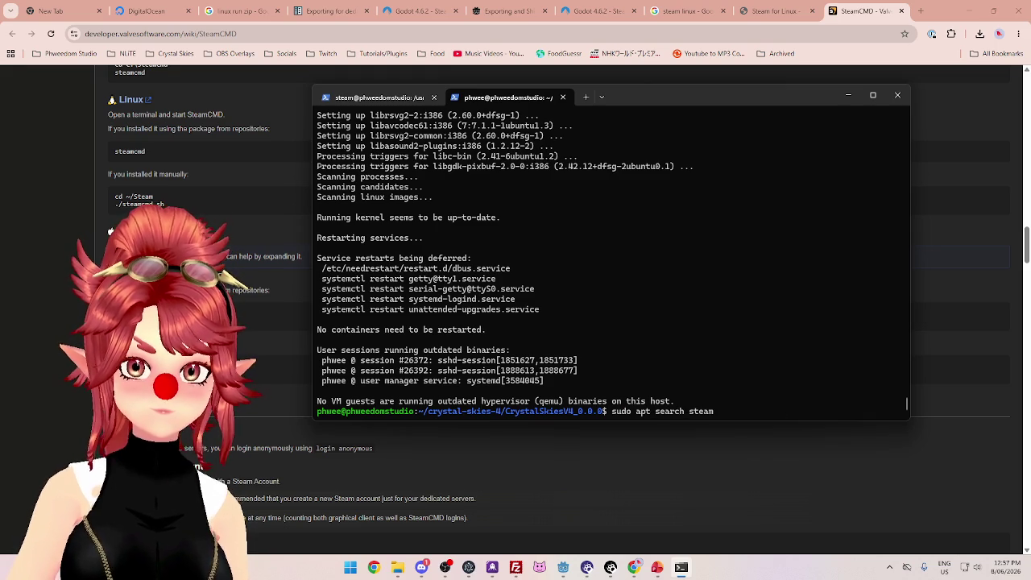
# Step: Rerun ./CrystalSkiesV4_0.0.sh, then install steam-libs-amd64 by changing i386 to amd64 in the install command
pyautogui.press('Up')
pyautogui.press('Return')
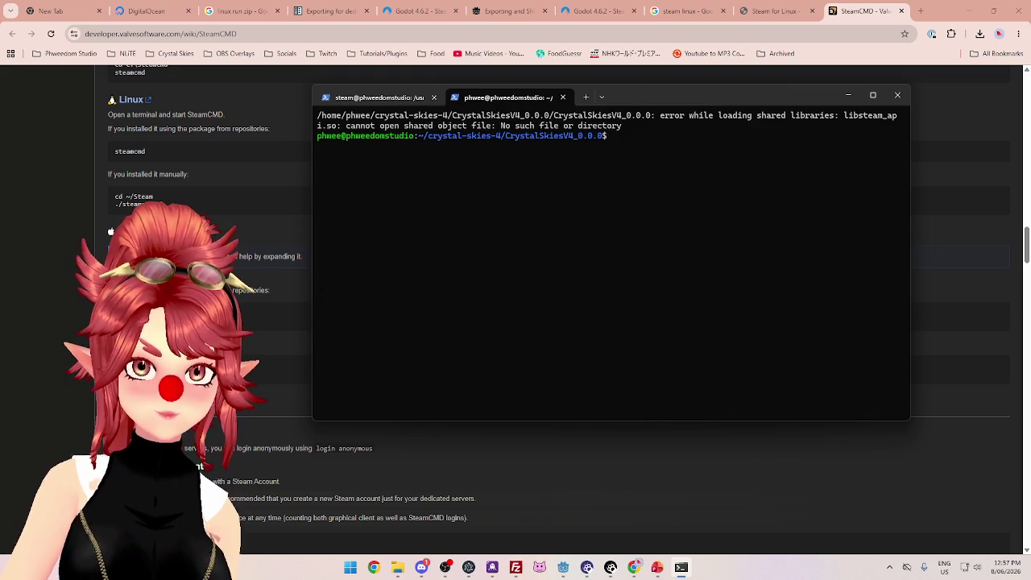
pyautogui.press('Up')
pyautogui.press('Up')
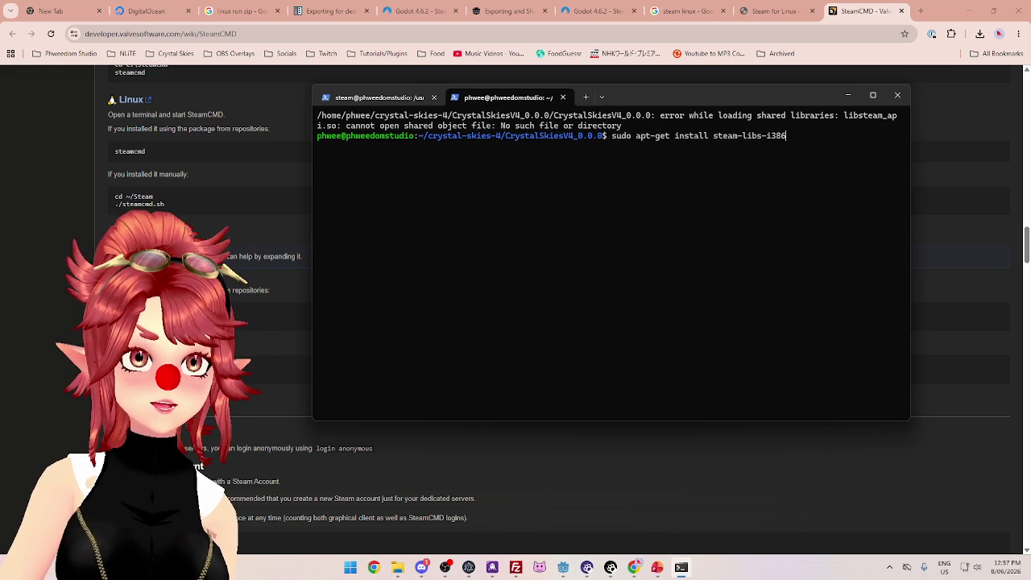
pyautogui.press('BackSpace')
pyautogui.press('BackSpace')
pyautogui.press('BackSpace')
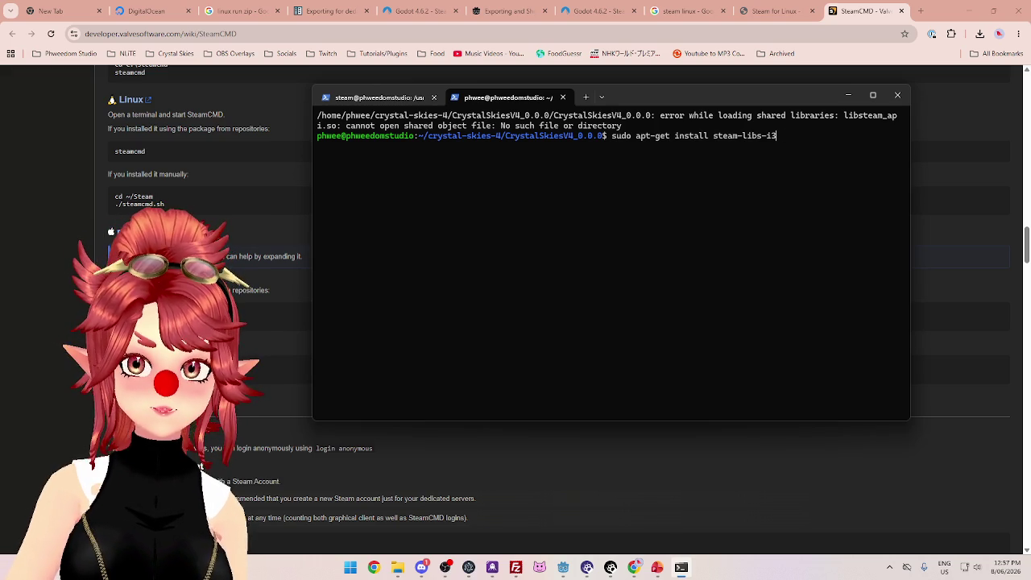
pyautogui.write('amd64')
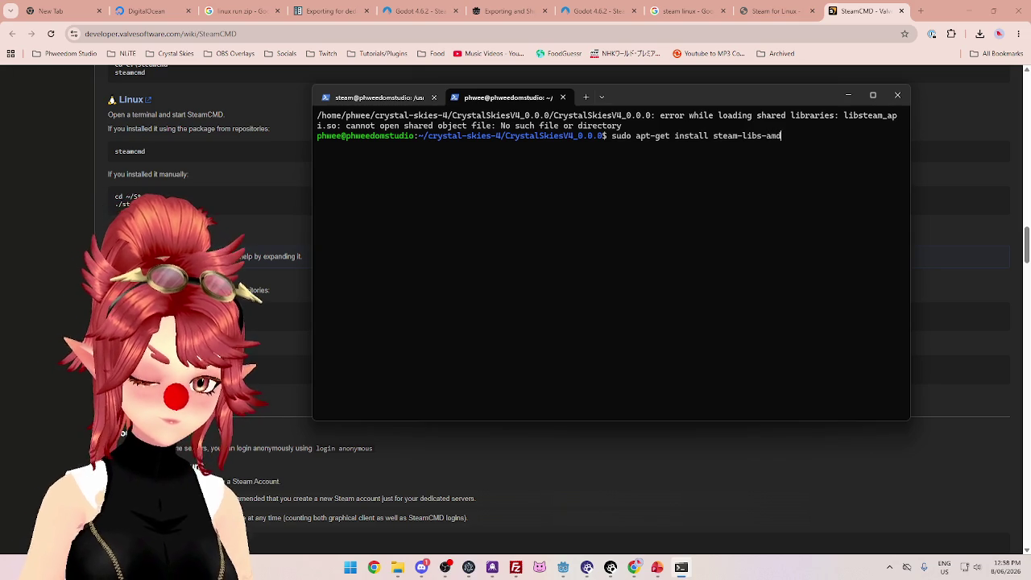
pyautogui.press('Return')
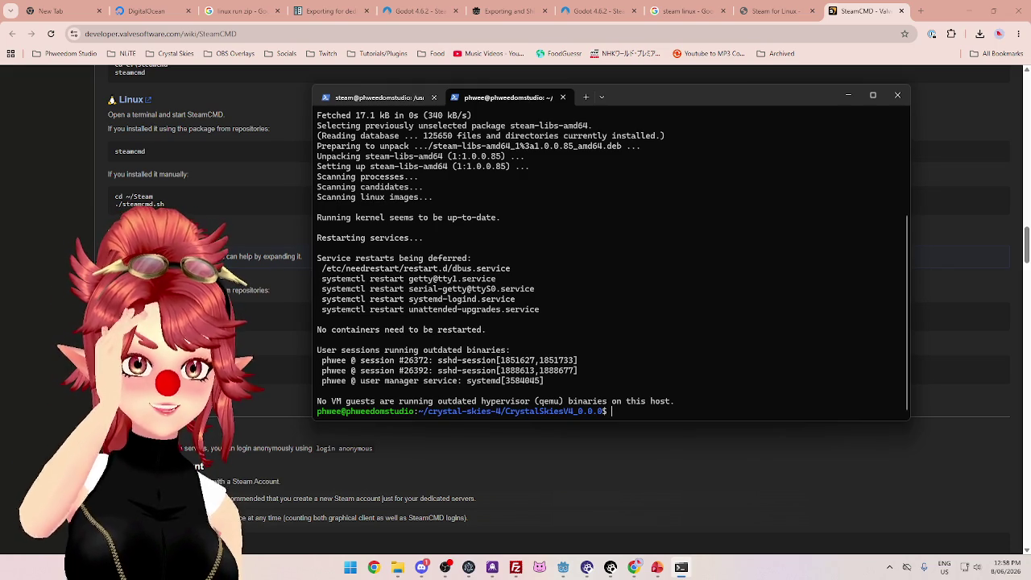
pyautogui.scroll(5, 596, 240)
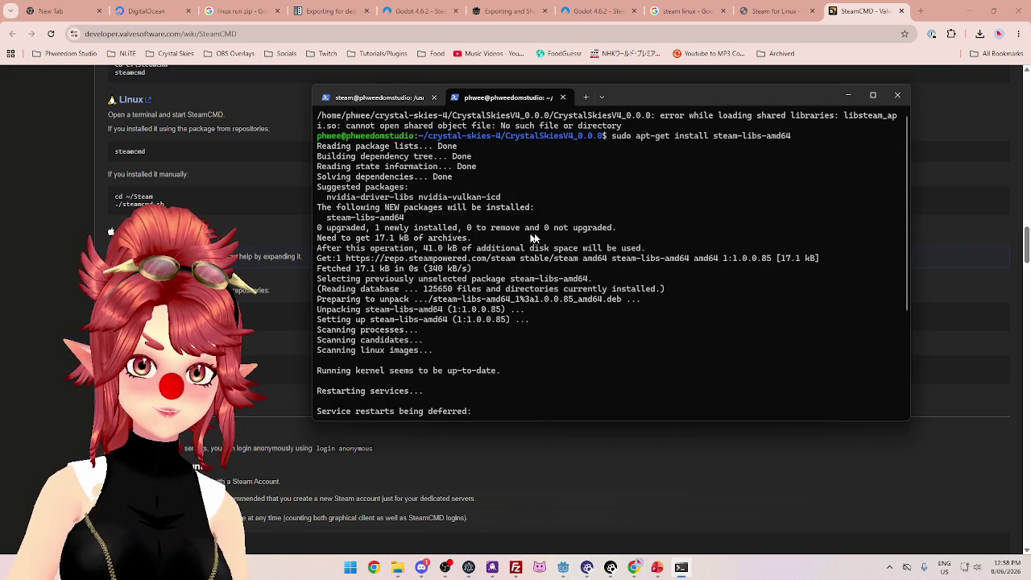
pyautogui.scroll(-3, 546, 233)
pyautogui.scroll(-2, 526, 287)
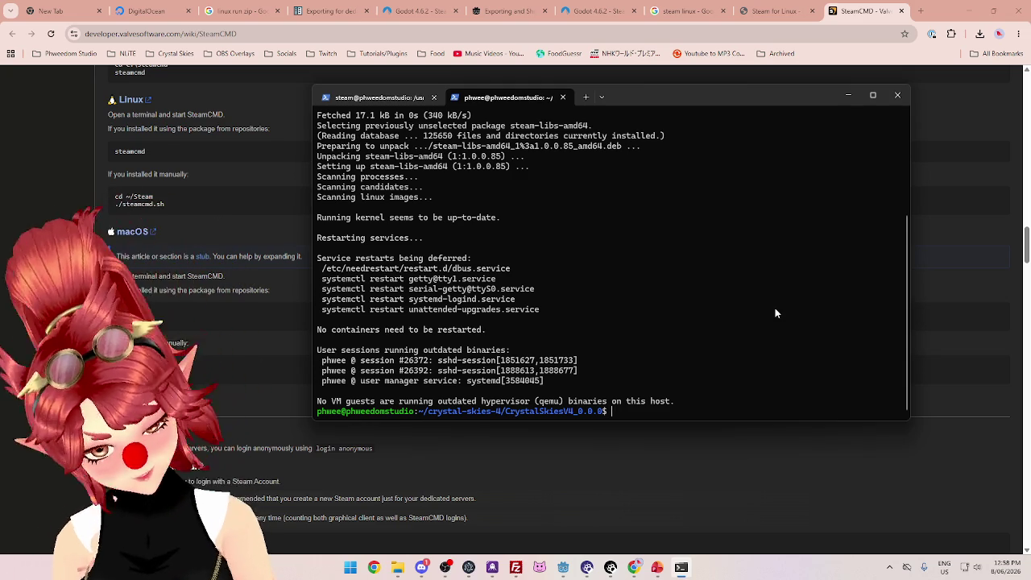
# Step: Rerun ./CrystalSkiesV4_0.0.sh from history, which still can't open libsteam_api.so
pyautogui.press('Up')
pyautogui.press('Up')
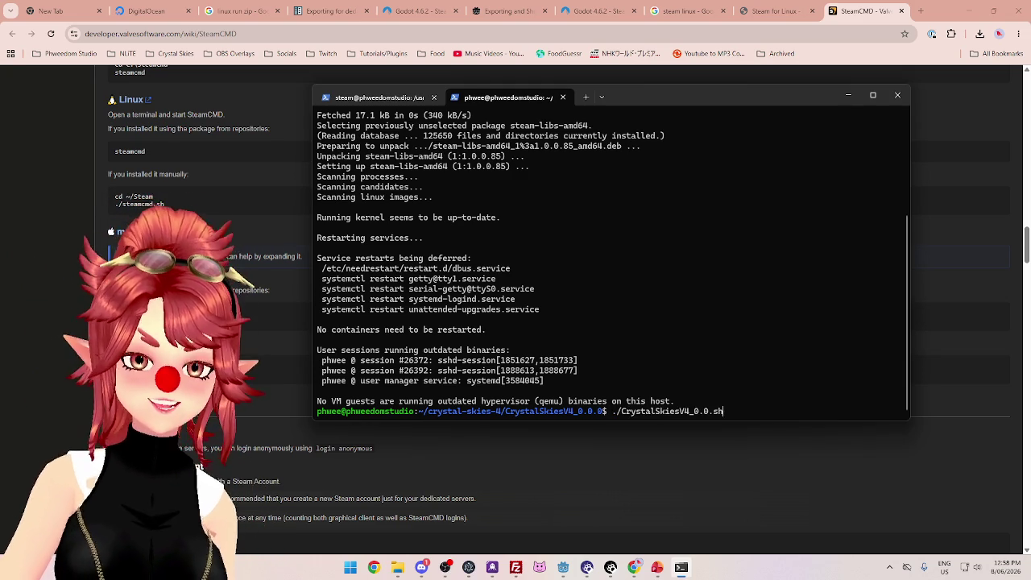
pyautogui.press('Return')
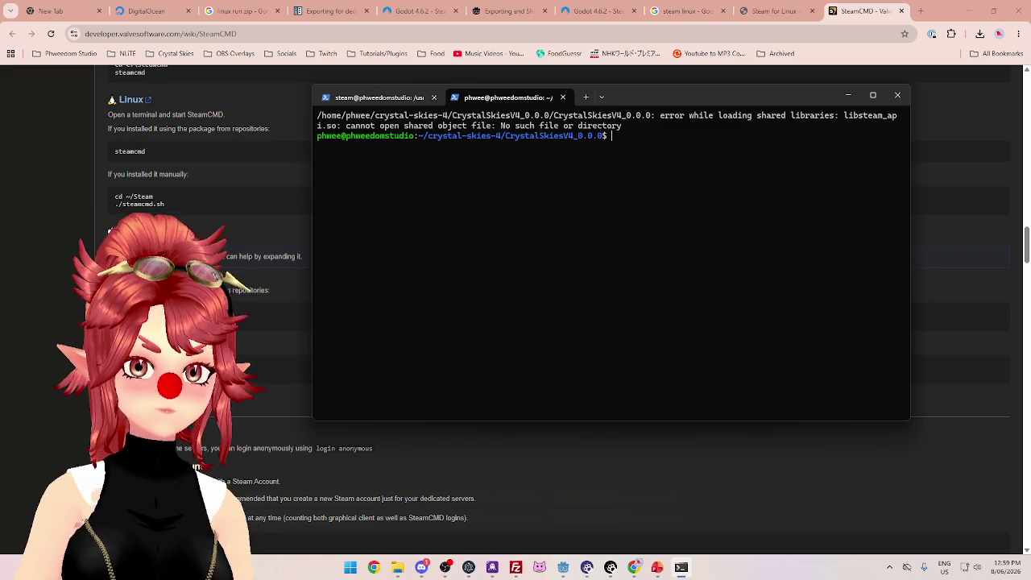
# Step: Run make to find it isn't installed, then bring up the Godot coordinator.tscn window with its Linux export preset
pyautogui.write('make')
pyautogui.press('Return')
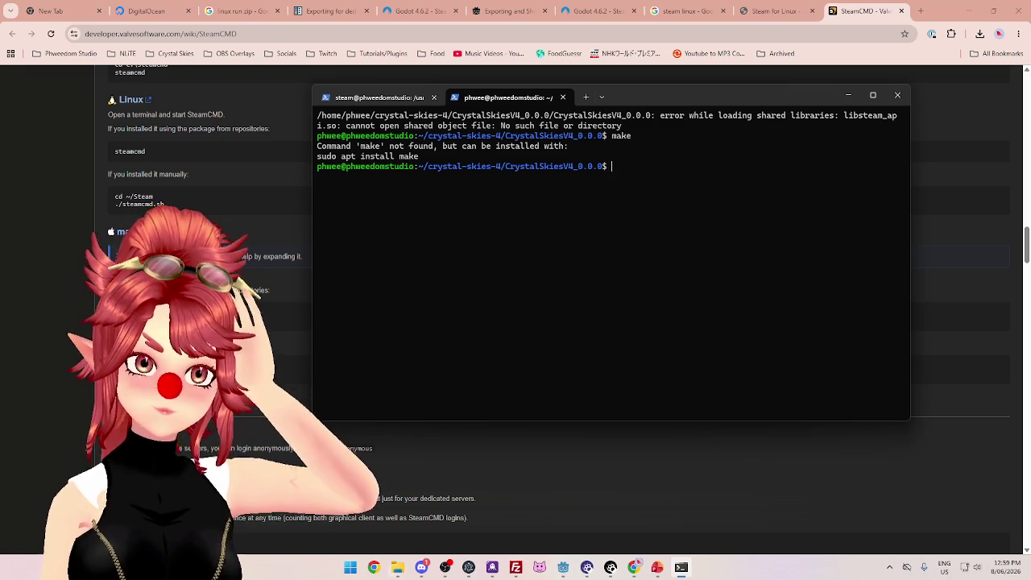
pyautogui.click(397, 570)
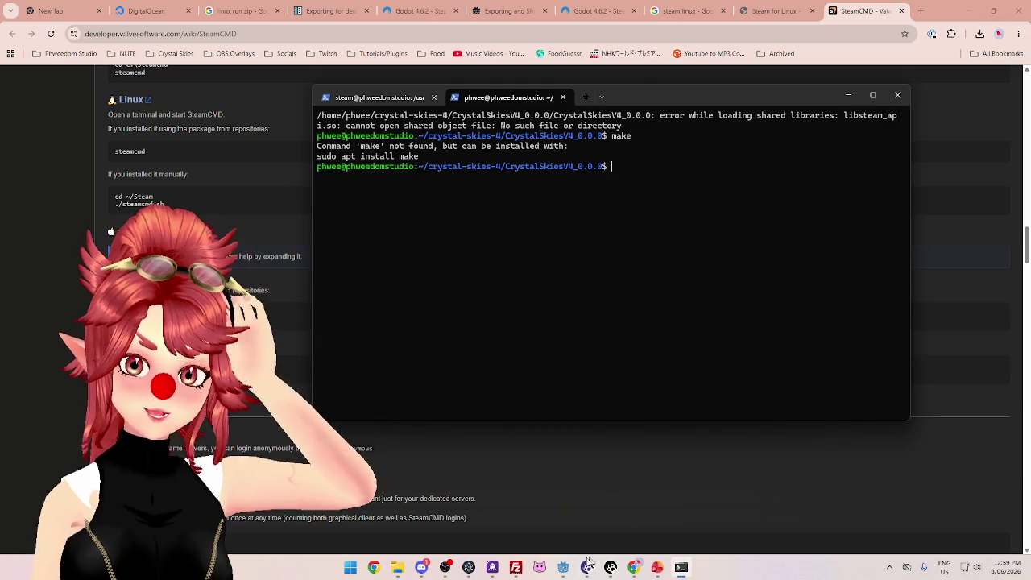
pyautogui.moveTo(566, 571)
pyautogui.click(679, 541)
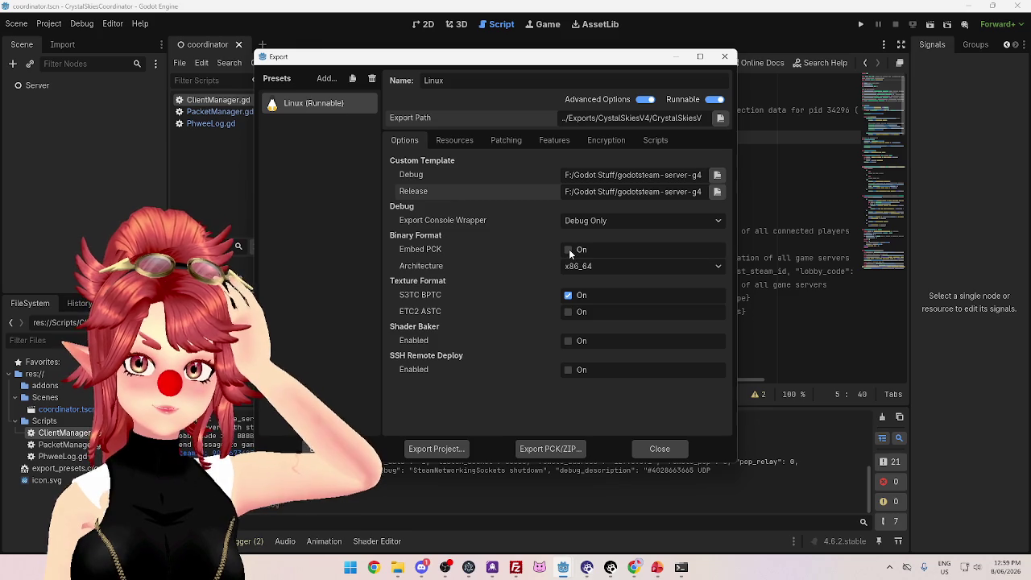
# Step: Keep the Linux (Runnable) preset's Architecture on x86_64 in the dropdown
pyautogui.click(713, 268)
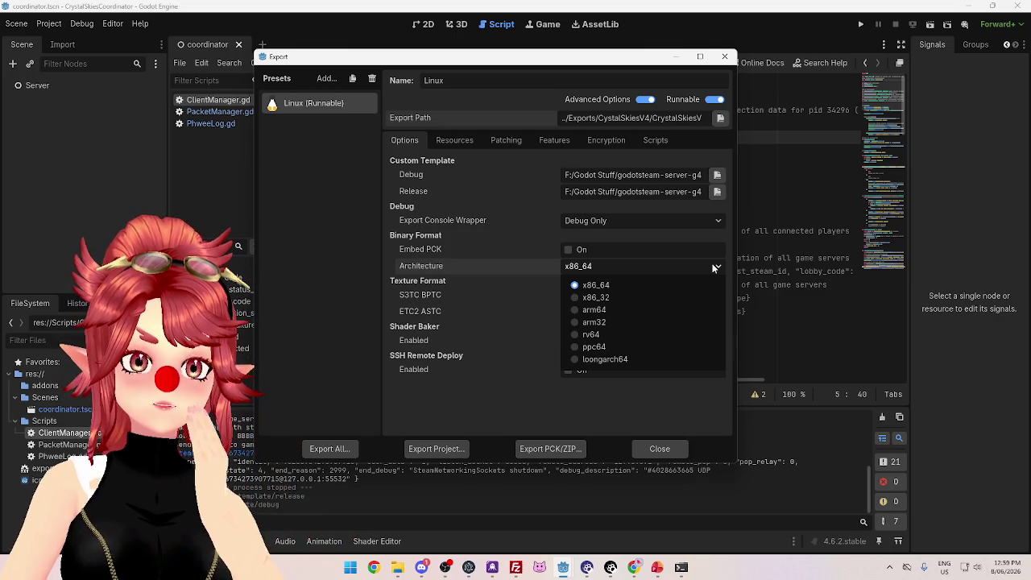
pyautogui.click(712, 269)
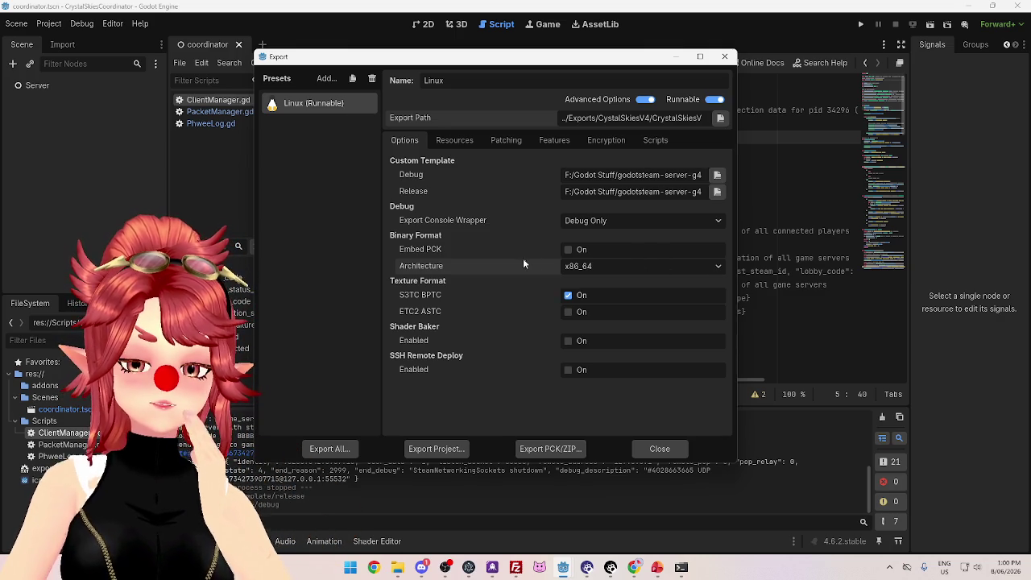
pyautogui.click(397, 569)
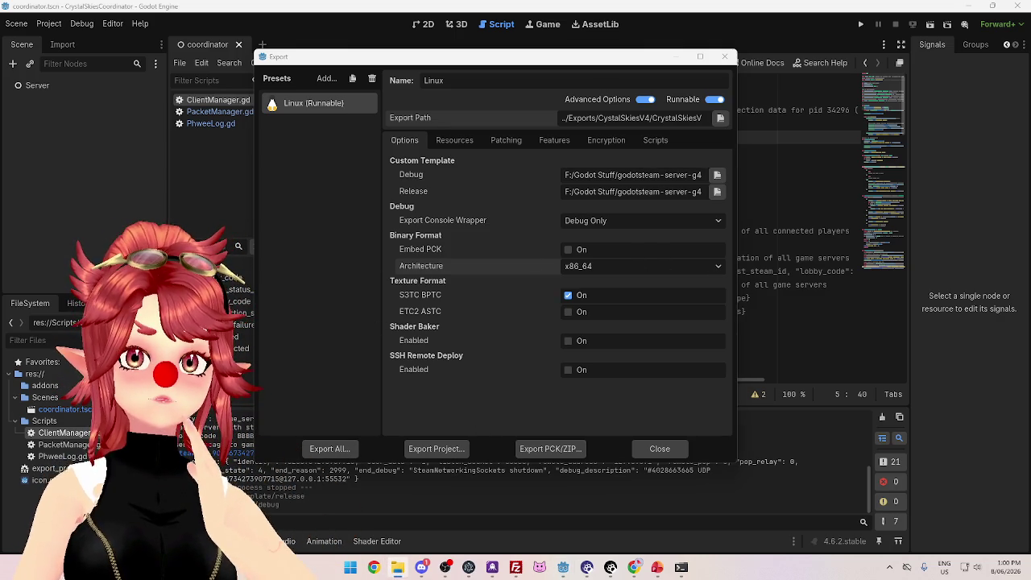
# Step: In FileZilla, refresh the server listing, open CrystalSkiesV4_0.0.0 and select CrystalSkiesV4_0.0.pck
pyautogui.click(516, 567)
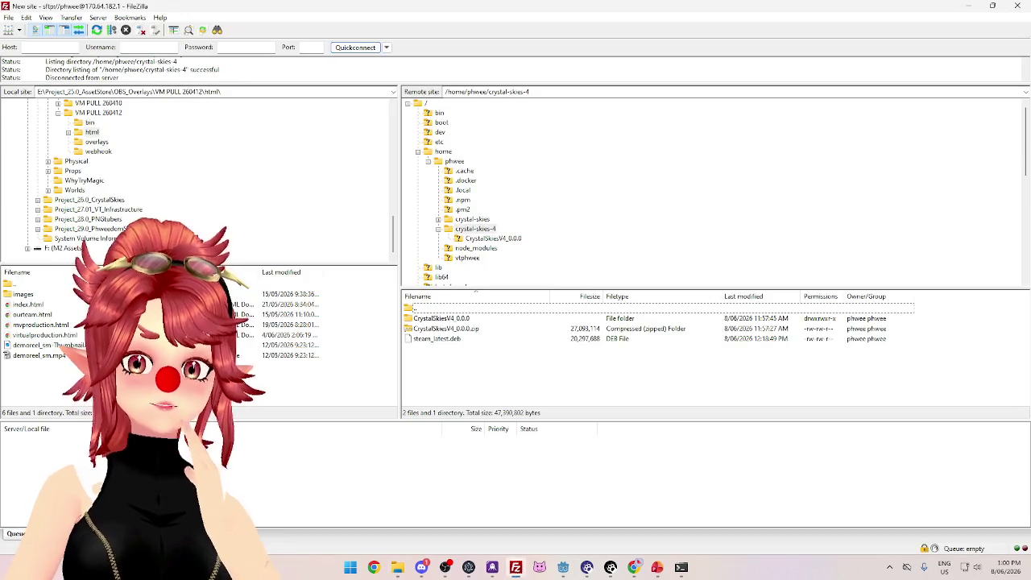
pyautogui.click(97, 30)
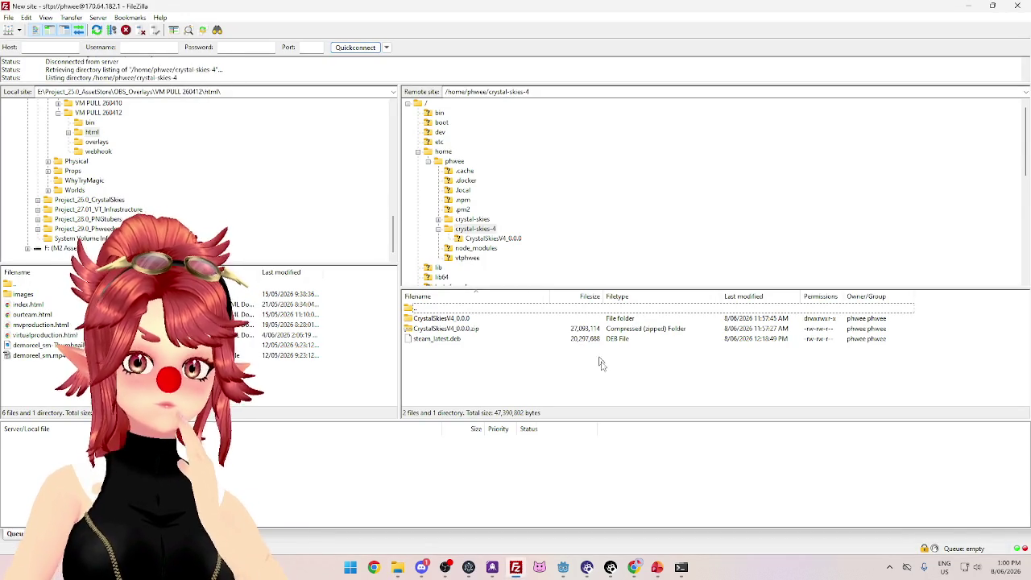
pyautogui.doubleClick(435, 318)
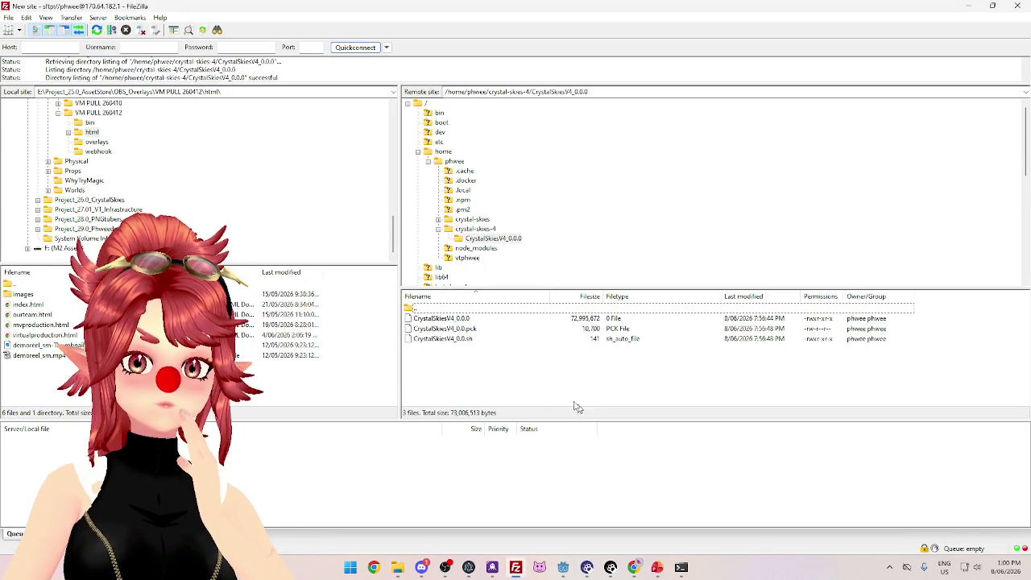
pyautogui.click(475, 330)
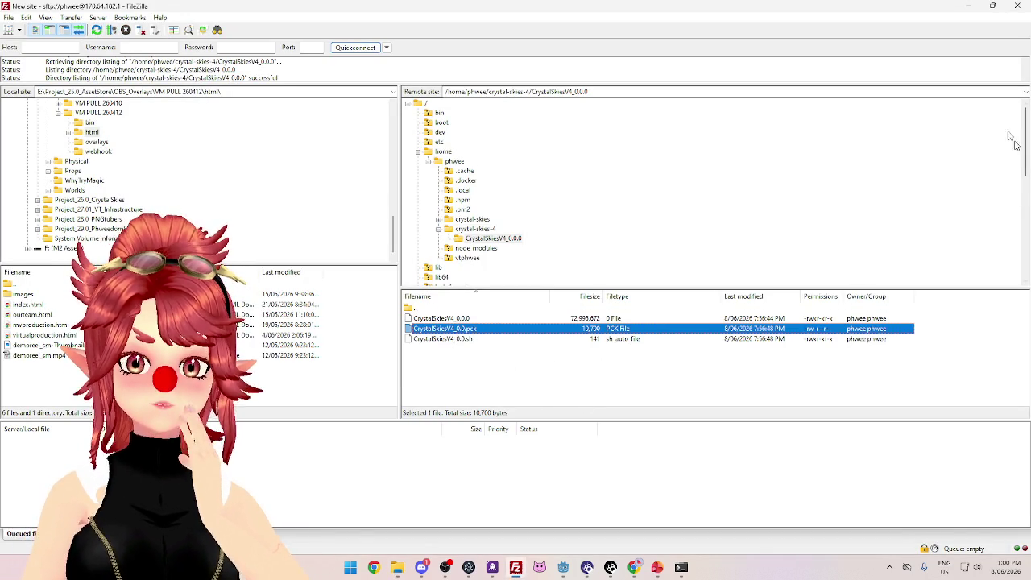
pyautogui.click(969, 6)
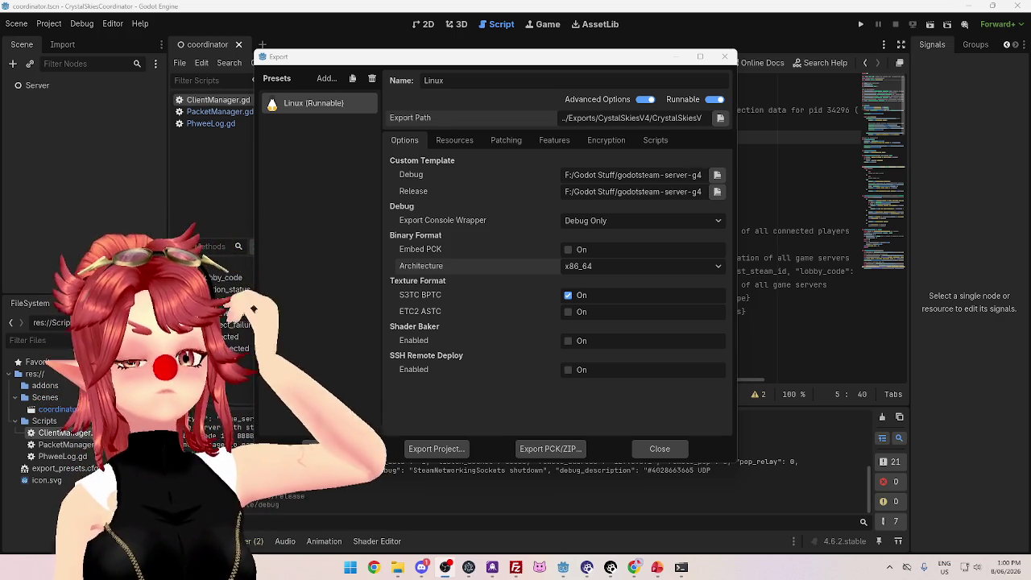
# Step: Run ls in the server's CrystalSkiesV4_0.0.0 folder to see the three build files, then return to Godot's export settings
pyautogui.click(681, 566)
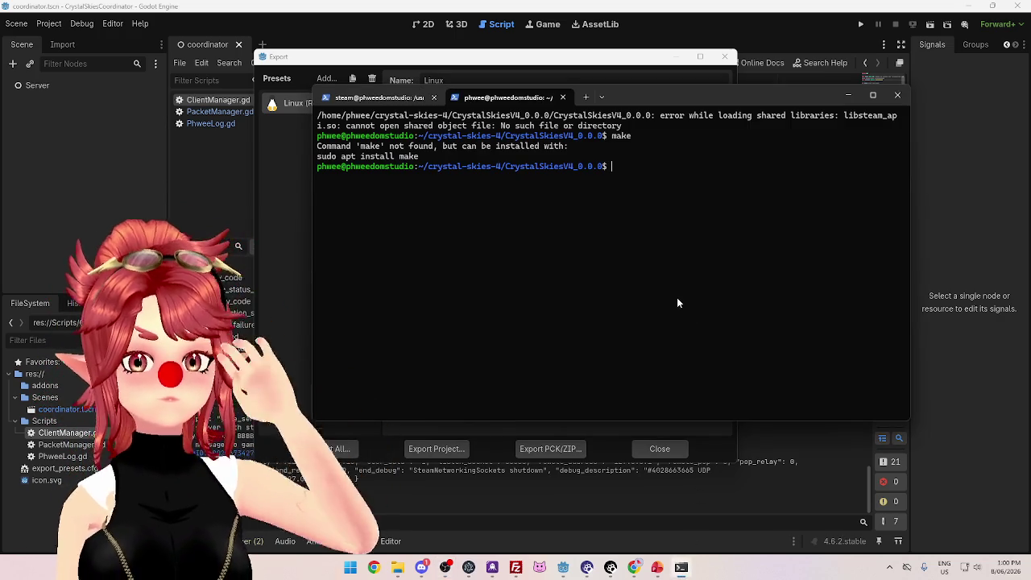
pyautogui.write('ls')
pyautogui.press('Return')
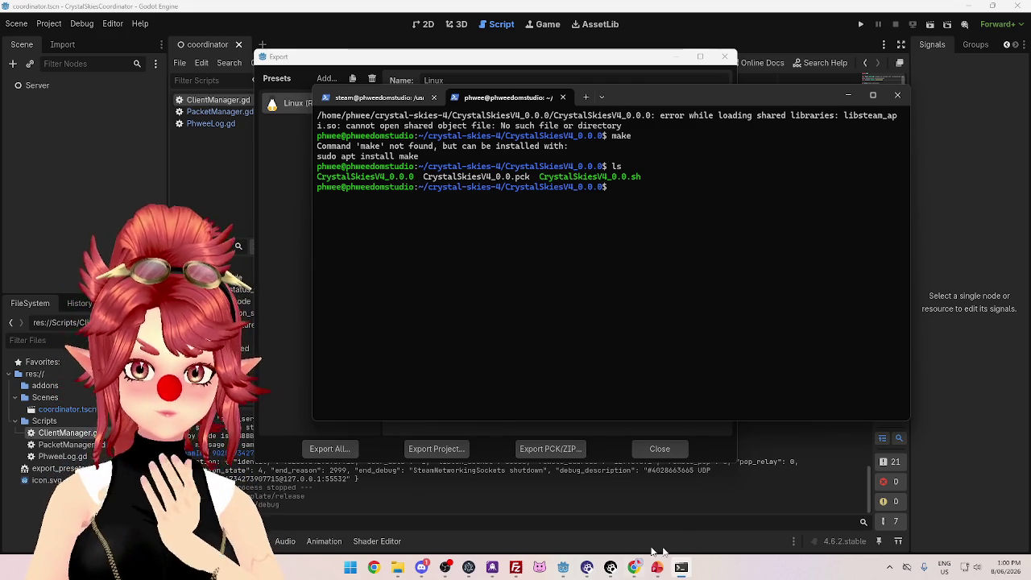
pyautogui.click(563, 567)
pyautogui.click(688, 495)
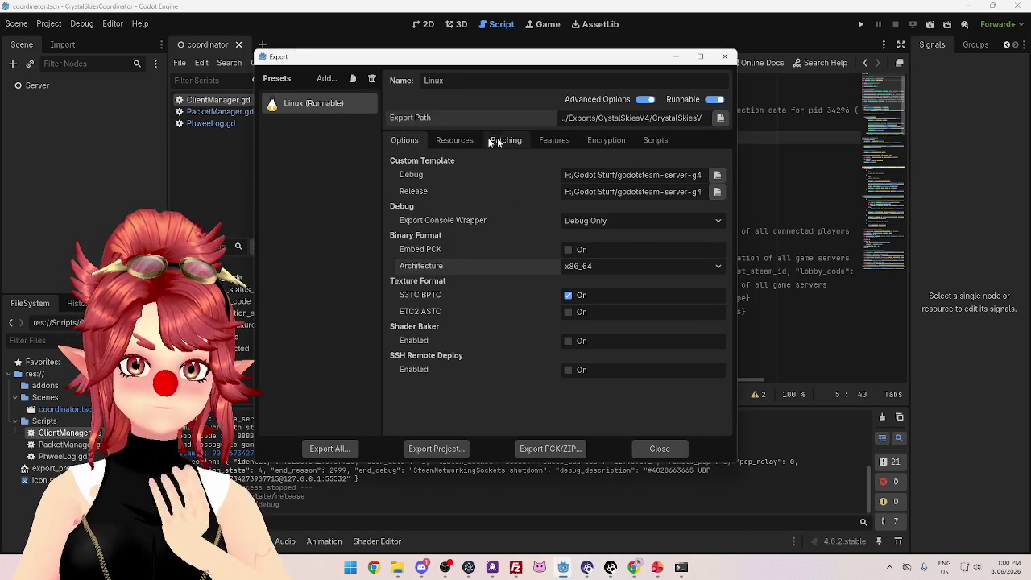
pyautogui.click(719, 193)
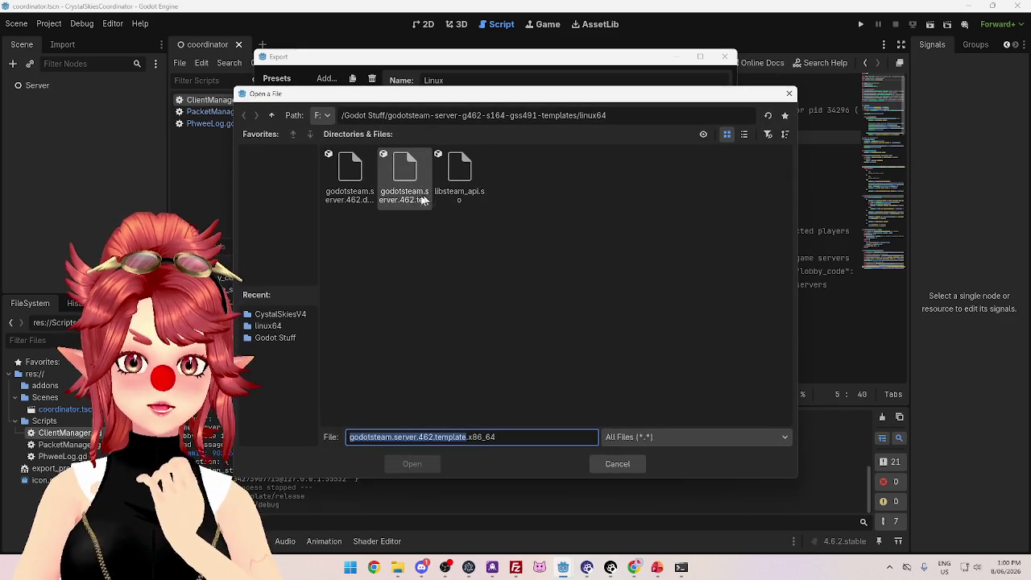
pyautogui.click(272, 114)
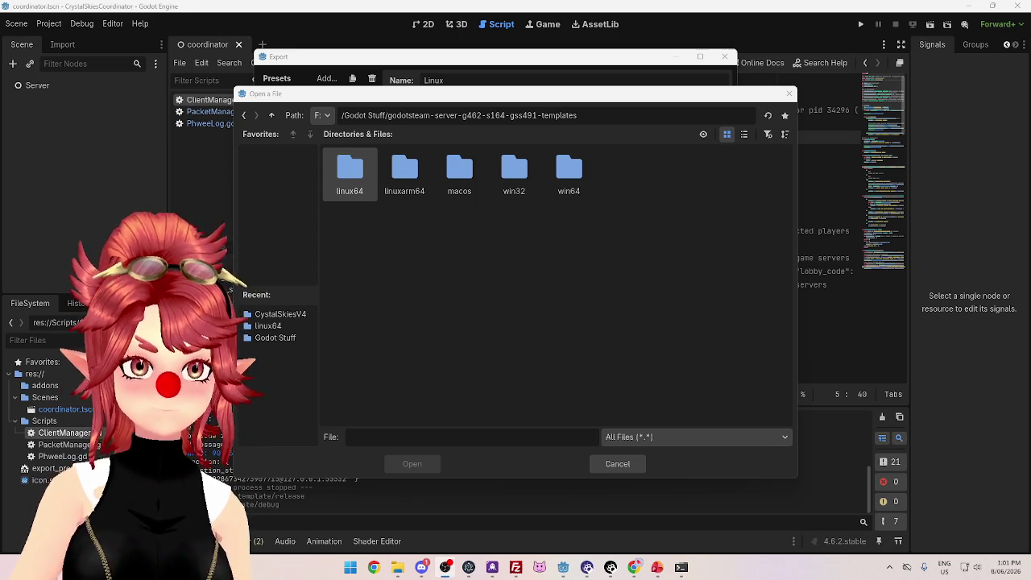
pyautogui.click(615, 462)
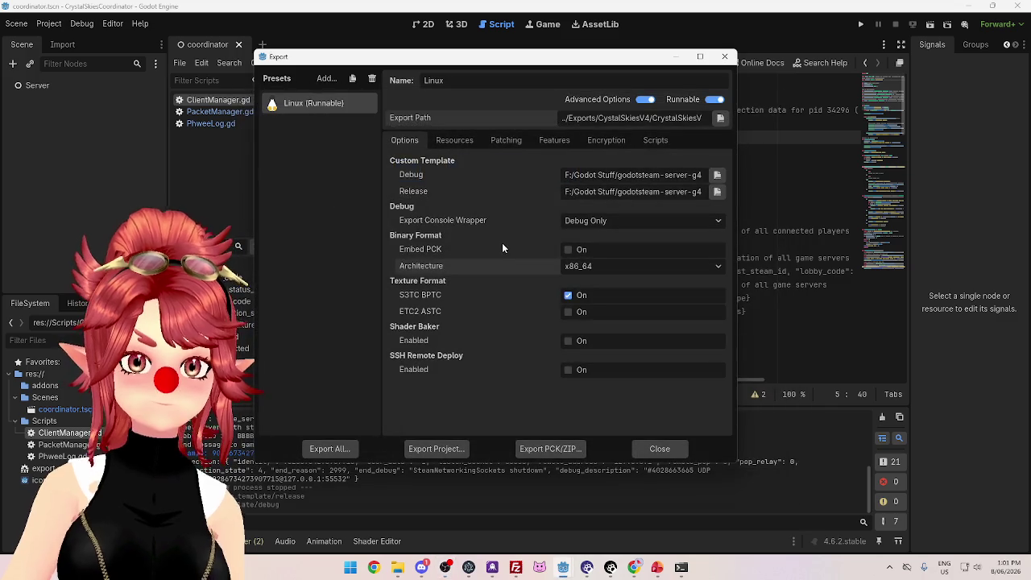
# Step: Run the launch command with '&' in place of './', producing a bash syntax error near '&'
pyautogui.click(681, 568)
pyautogui.moveTo(723, 90); pyautogui.dragTo(728, 112)
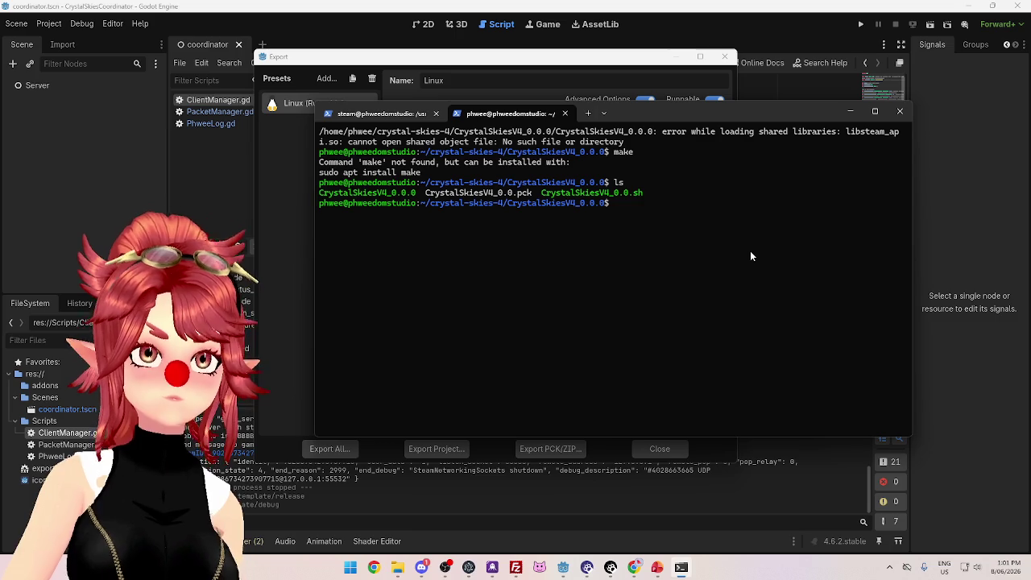
pyautogui.write('ls')
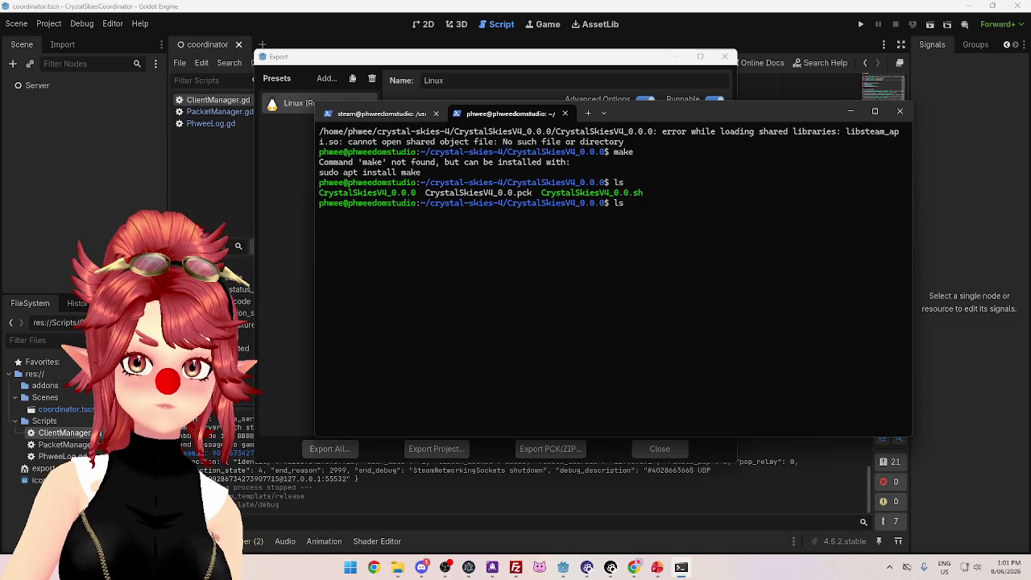
pyautogui.press('Up')
pyautogui.press('Up')
pyautogui.press('Up')
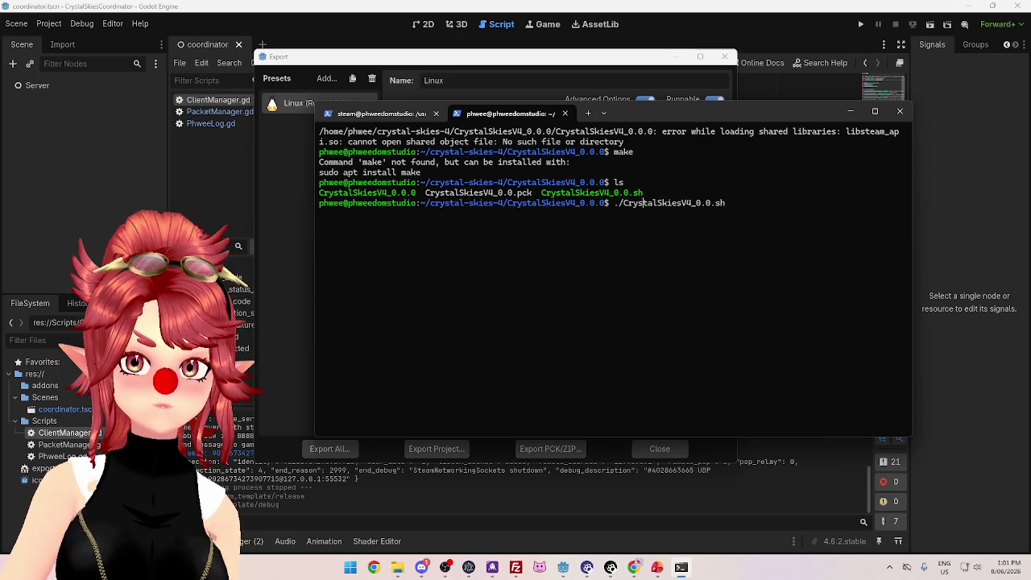
pyautogui.press('Home')
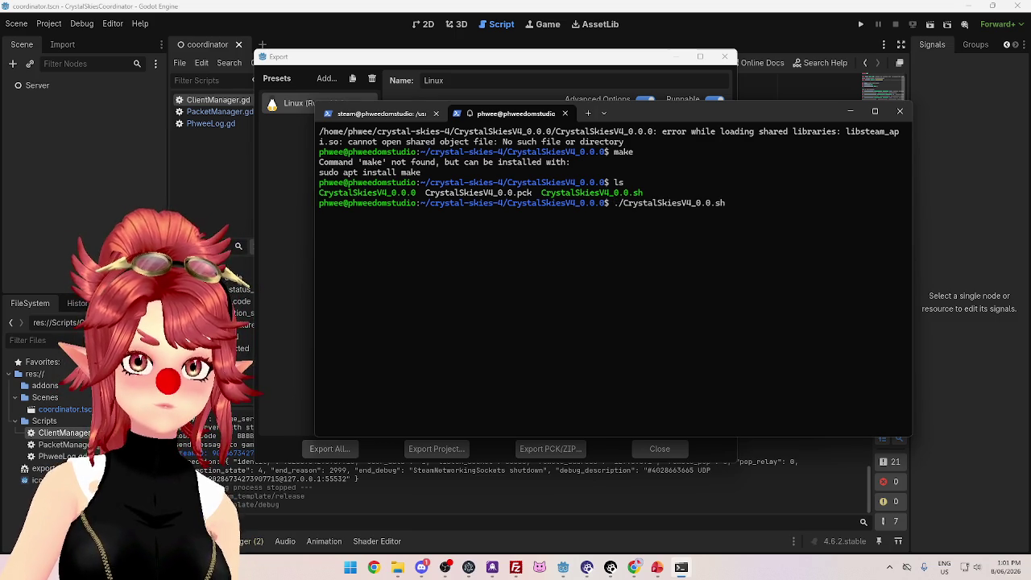
pyautogui.write('&')
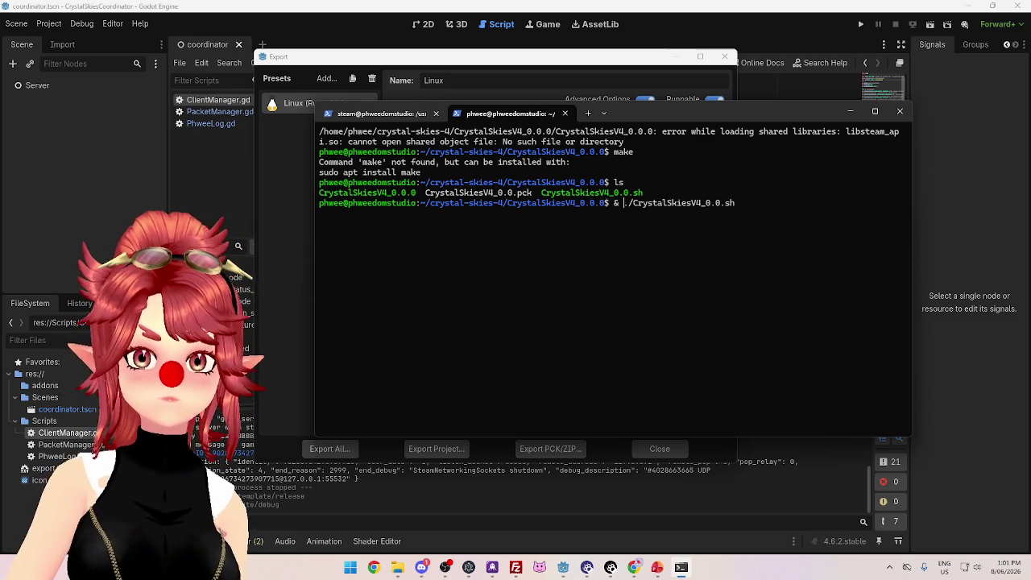
pyautogui.press('Delete')
pyautogui.press('Delete')
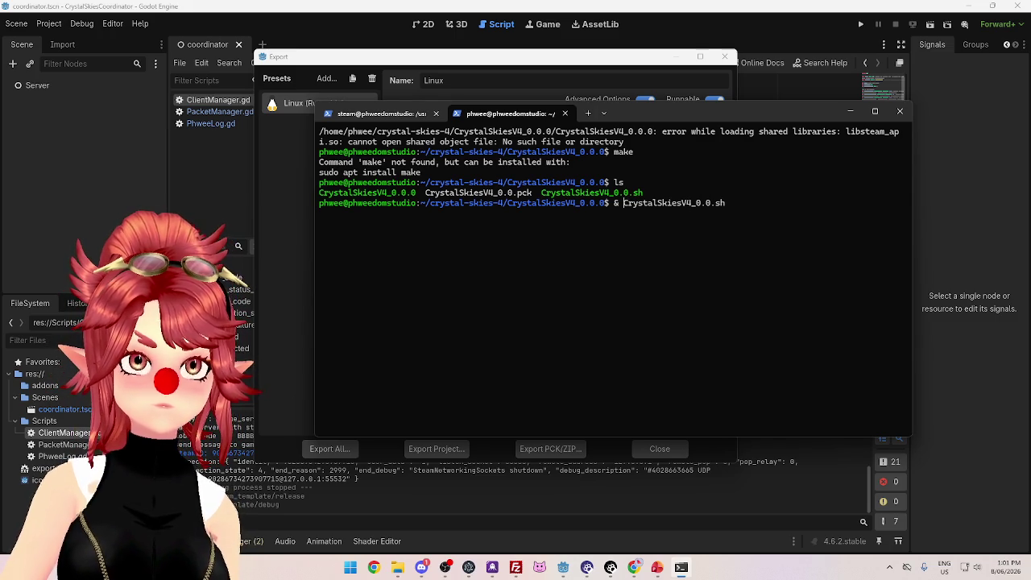
pyautogui.press('Return')
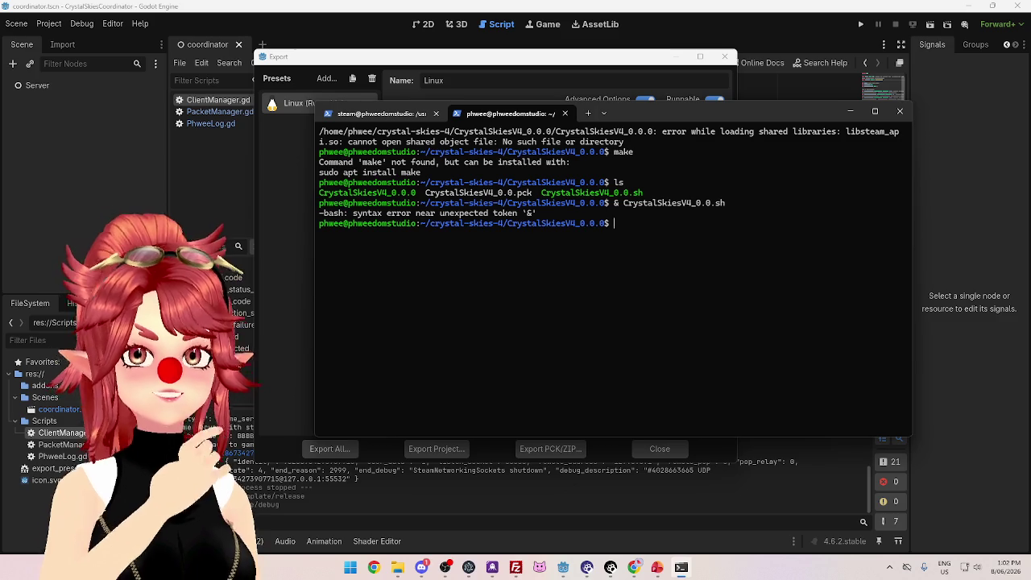
# Step: Move the terminal window down and to the left
pyautogui.moveTo(779, 118)
pyautogui.mouseDown()
pyautogui.moveTo(758, 118)
pyautogui.moveTo(756, 157)
pyautogui.moveTo(753, 128)
pyautogui.moveTo(682, 46)
pyautogui.moveTo(636, 133)
pyautogui.moveTo(724, 134)
pyautogui.moveTo(672, 137)
pyautogui.moveTo(687, 111)
pyautogui.moveTo(694, 117)
pyautogui.moveTo(738, 84)
pyautogui.moveTo(744, 97)
pyautogui.mouseUp()
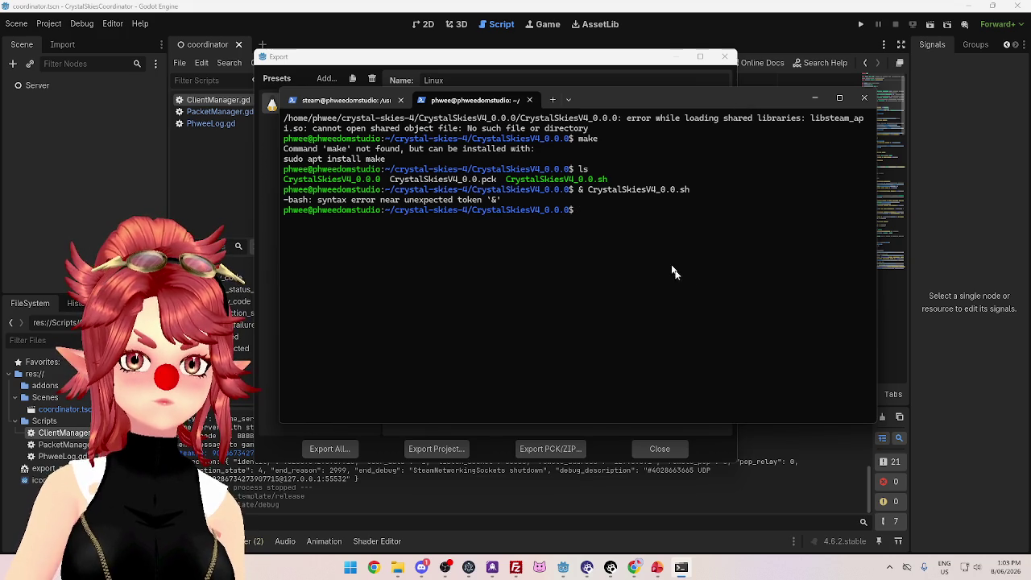
# Step: Search Google for chmod in a new Chrome tab
pyautogui.click(634, 568)
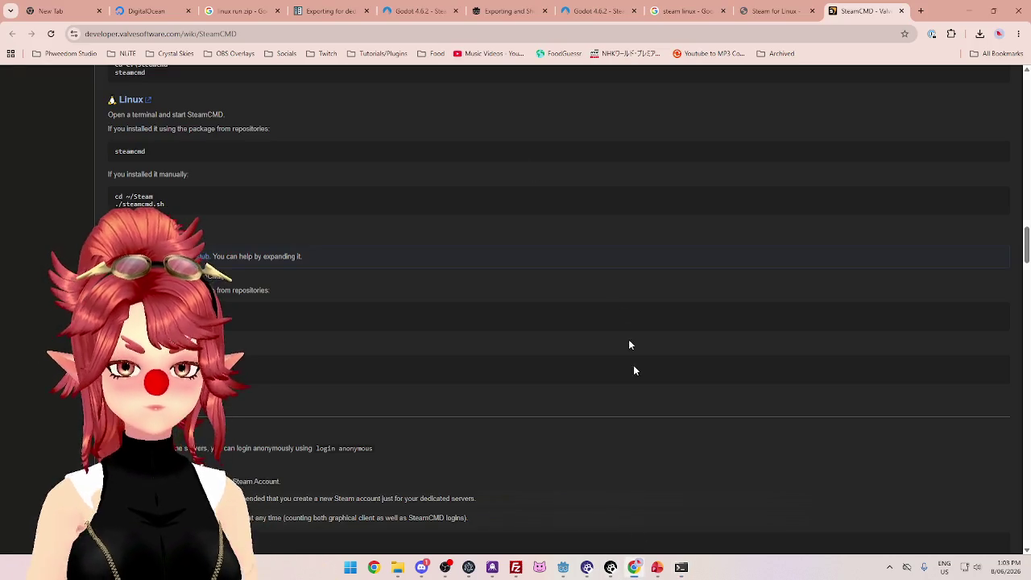
pyautogui.click(922, 12)
pyautogui.write('chmod')
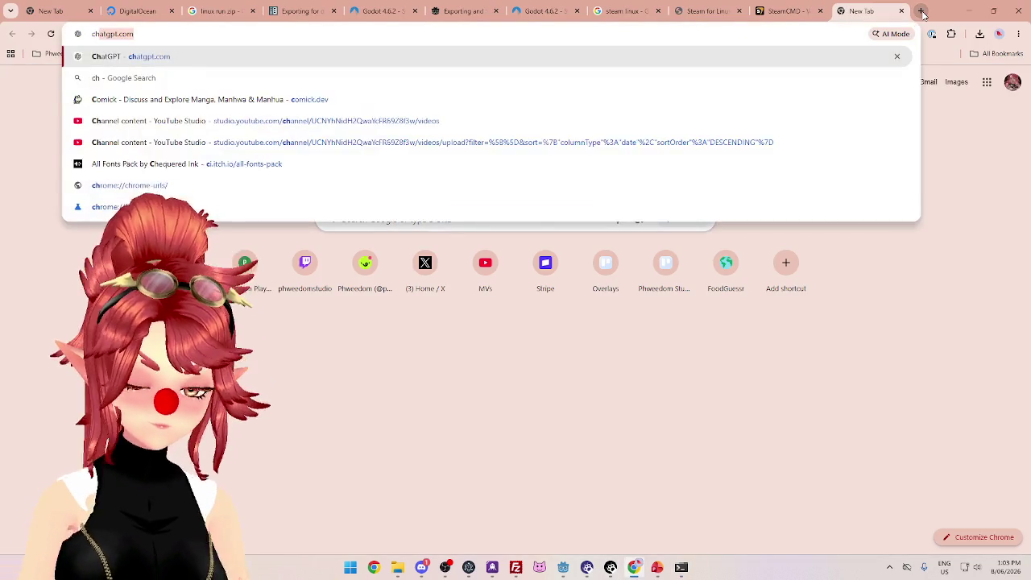
pyautogui.press('Return')
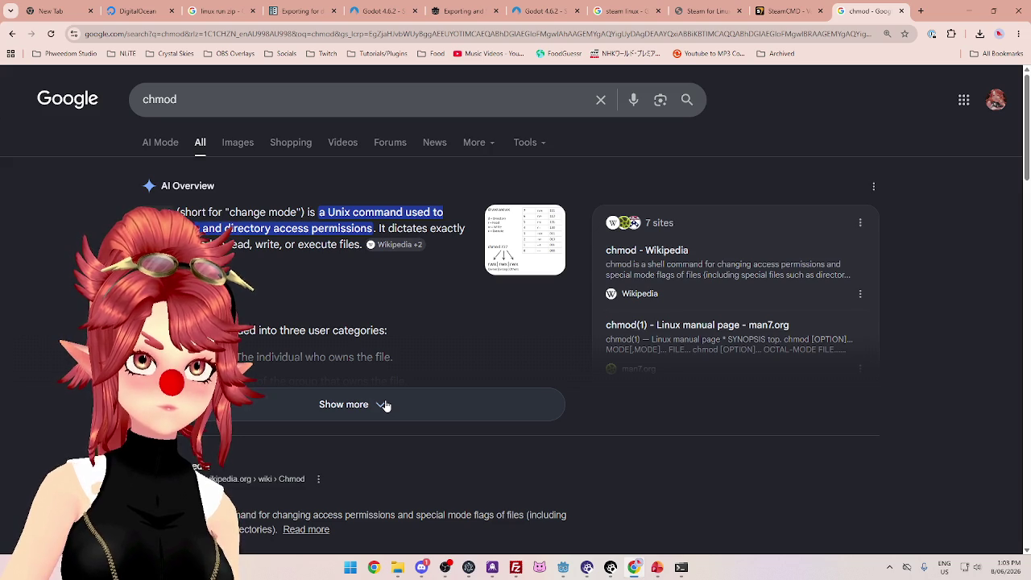
# Step: Expand the AI overview explaining chmod and read through its permission sections
pyautogui.click(384, 404)
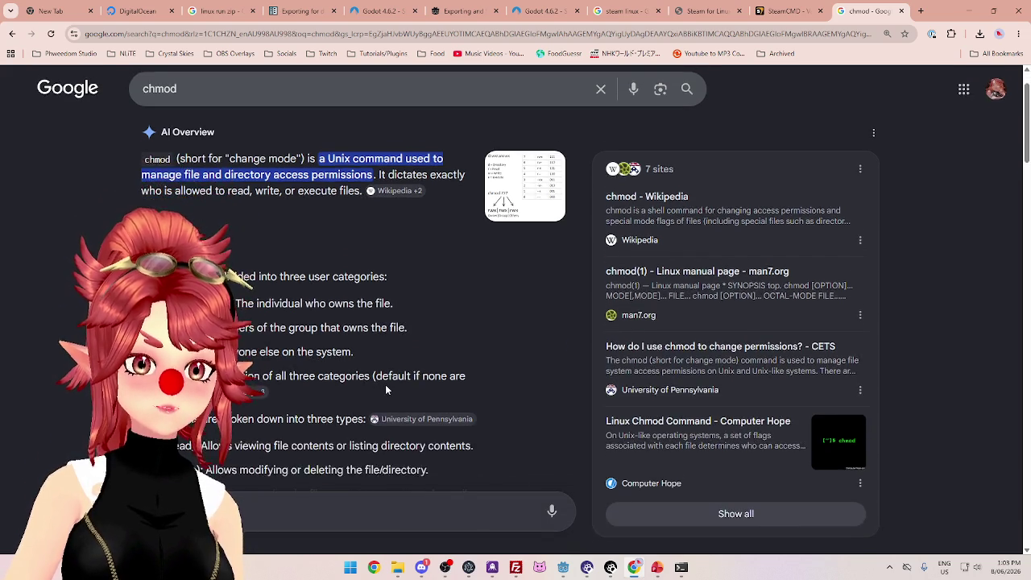
pyautogui.scroll(-2, 386, 390)
pyautogui.scroll(-1, 339, 358)
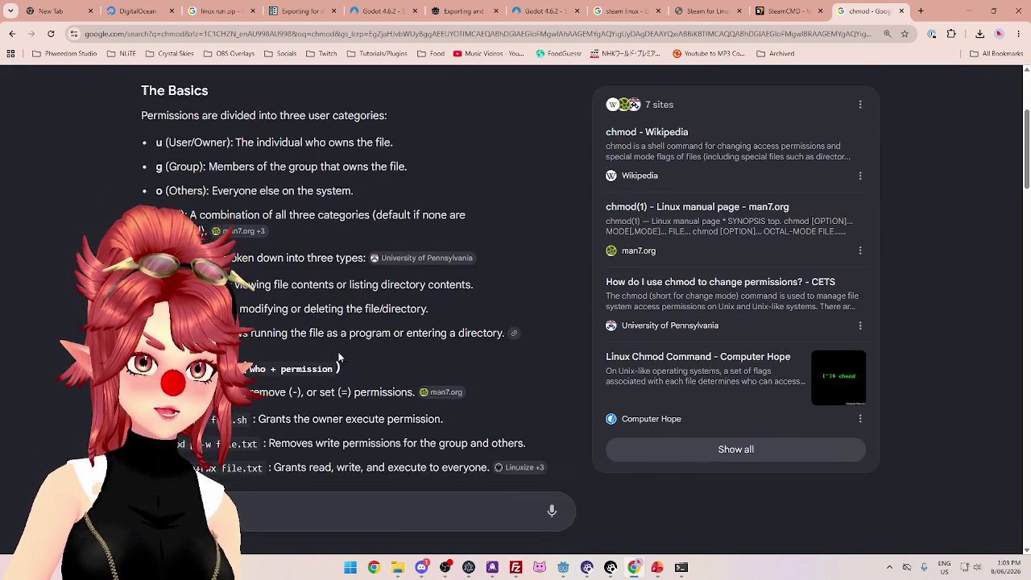
pyautogui.scroll(1, 339, 358)
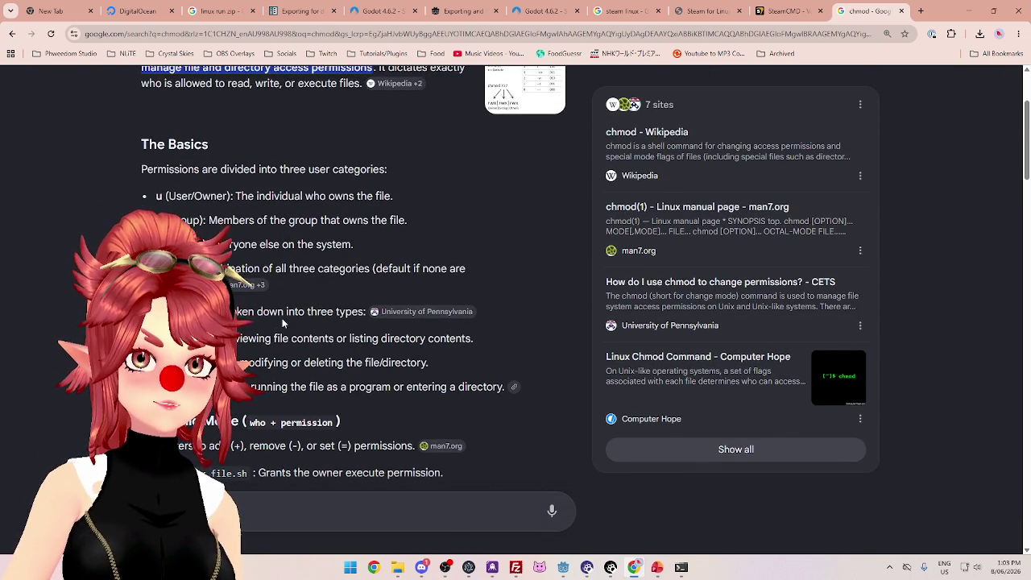
pyautogui.scroll(-4, 282, 323)
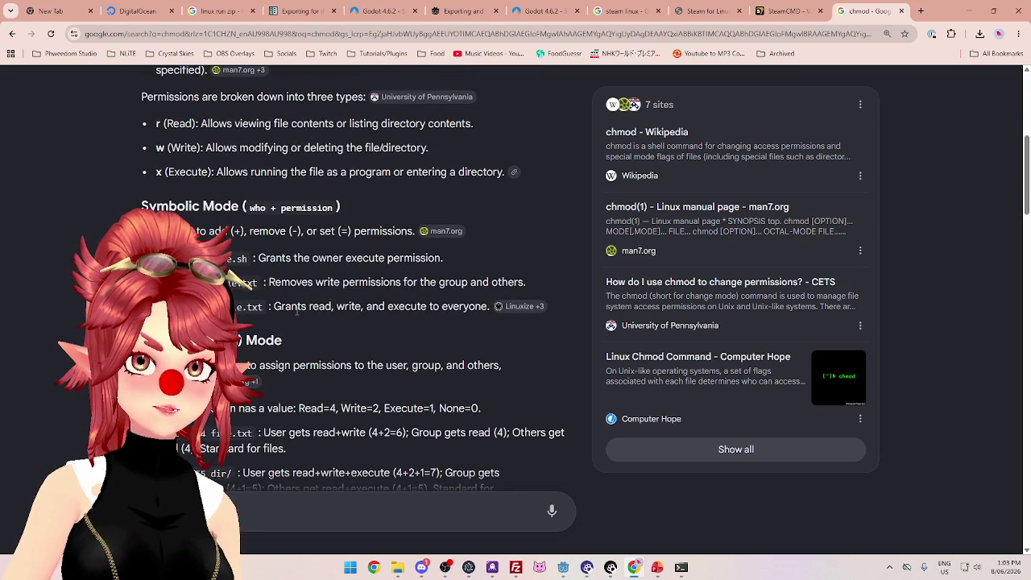
pyautogui.scroll(4, 296, 313)
pyautogui.scroll(-6, 297, 313)
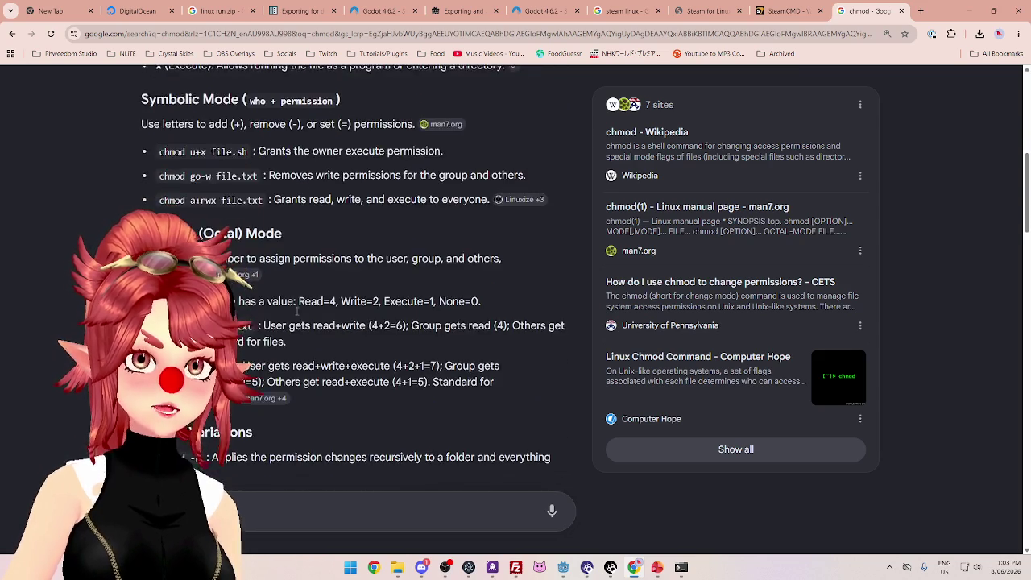
pyautogui.scroll(1, 296, 310)
pyautogui.scroll(-3, 297, 311)
pyautogui.scroll(2, 296, 311)
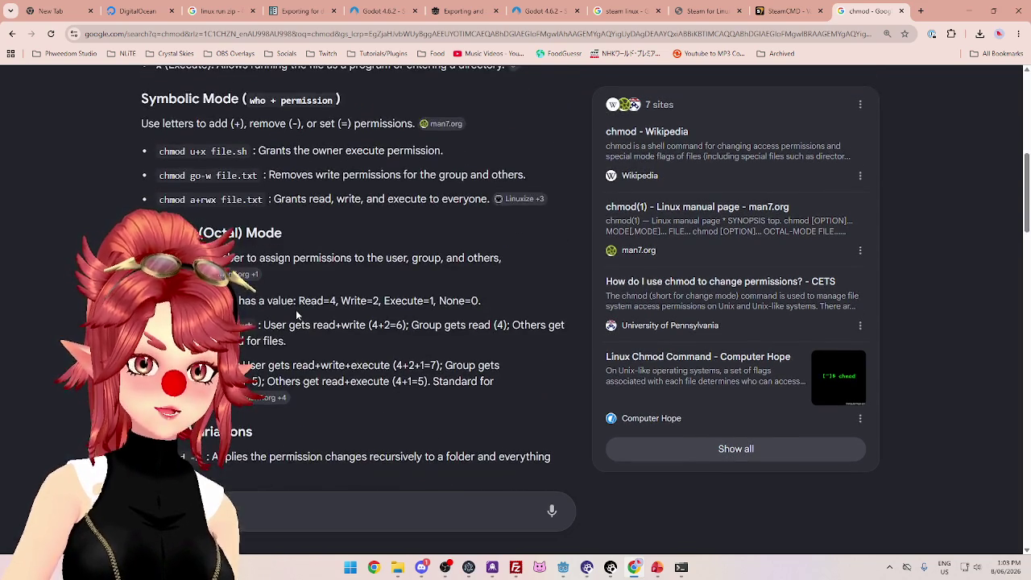
pyautogui.scroll(-1, 296, 310)
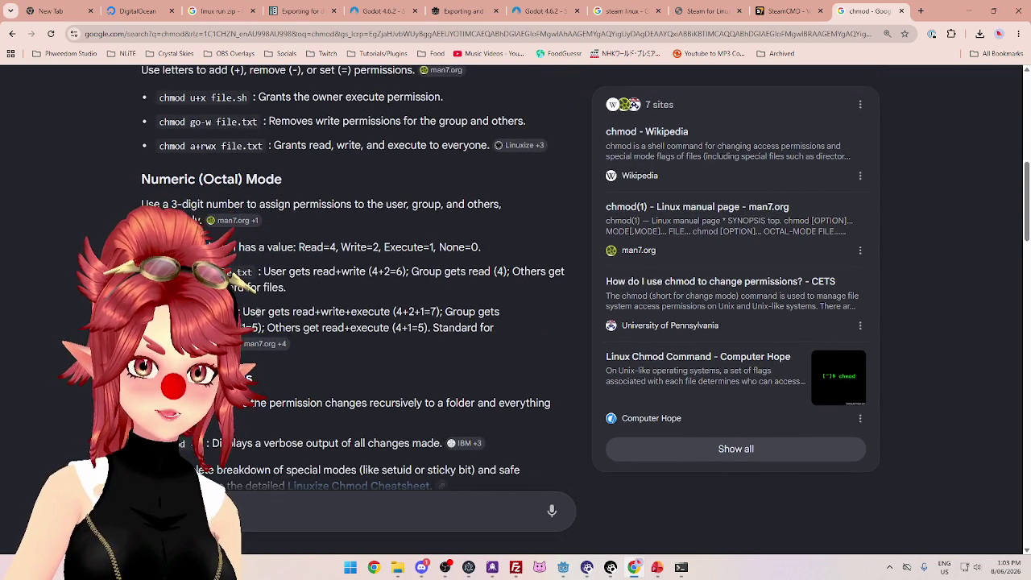
# Step: Highlight the numeric-mode lines for user 4+2+1=7 and others 4+1=5, then minimize Chrome
pyautogui.moveTo(243, 312); pyautogui.dragTo(390, 314)
pyautogui.scroll(-1, 390, 312)
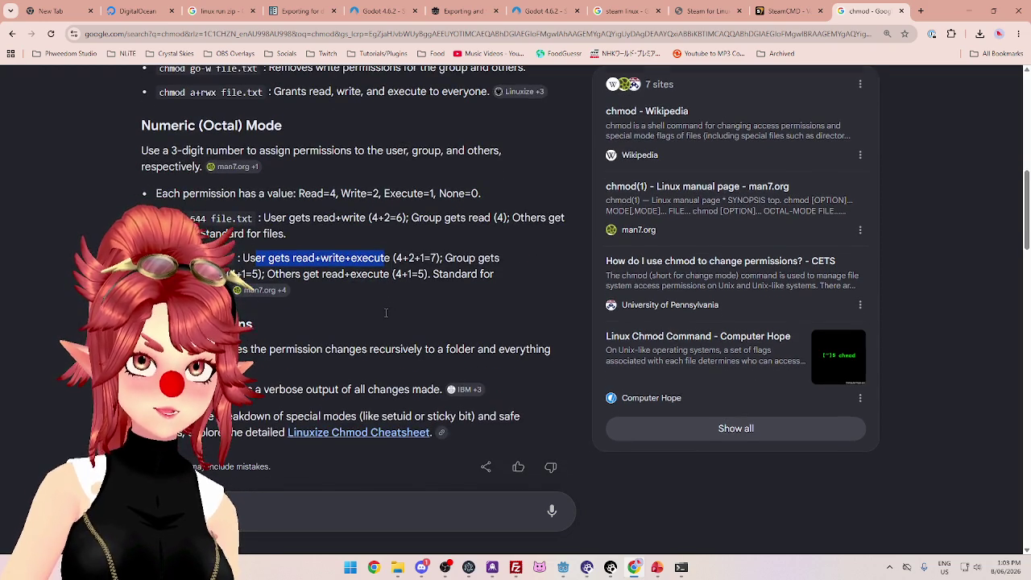
pyautogui.click(455, 275)
pyautogui.moveTo(445, 258)
pyautogui.mouseDown()
pyautogui.moveTo(495, 258)
pyautogui.moveTo(230, 273)
pyautogui.mouseUp()
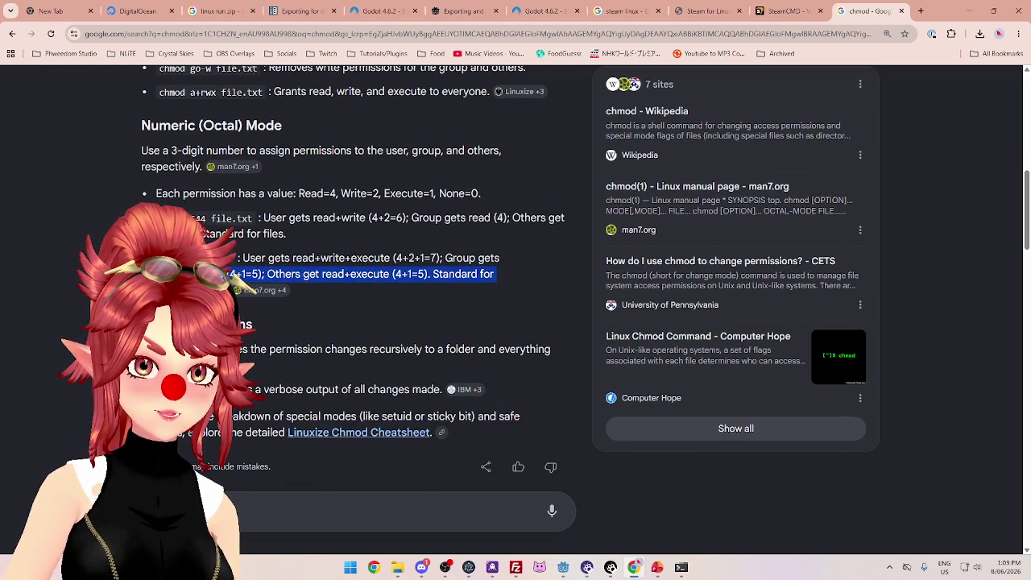
pyautogui.moveTo(302, 274)
pyautogui.mouseDown()
pyautogui.moveTo(309, 284)
pyautogui.moveTo(495, 274)
pyautogui.mouseUp()
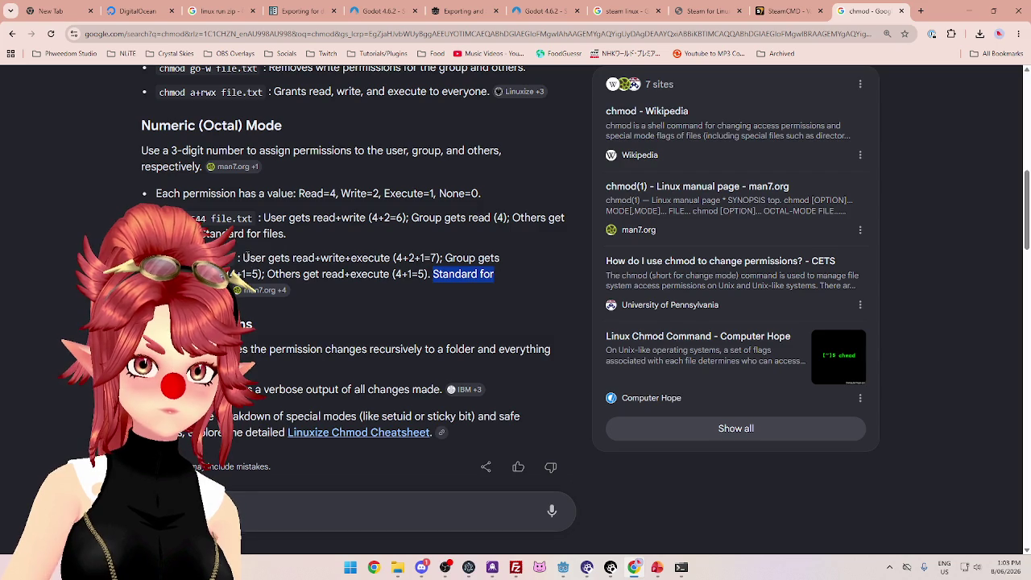
pyautogui.moveTo(243, 257)
pyautogui.mouseDown()
pyautogui.moveTo(443, 258)
pyautogui.moveTo(373, 258)
pyautogui.moveTo(438, 257)
pyautogui.moveTo(399, 275)
pyautogui.moveTo(427, 275)
pyautogui.mouseUp()
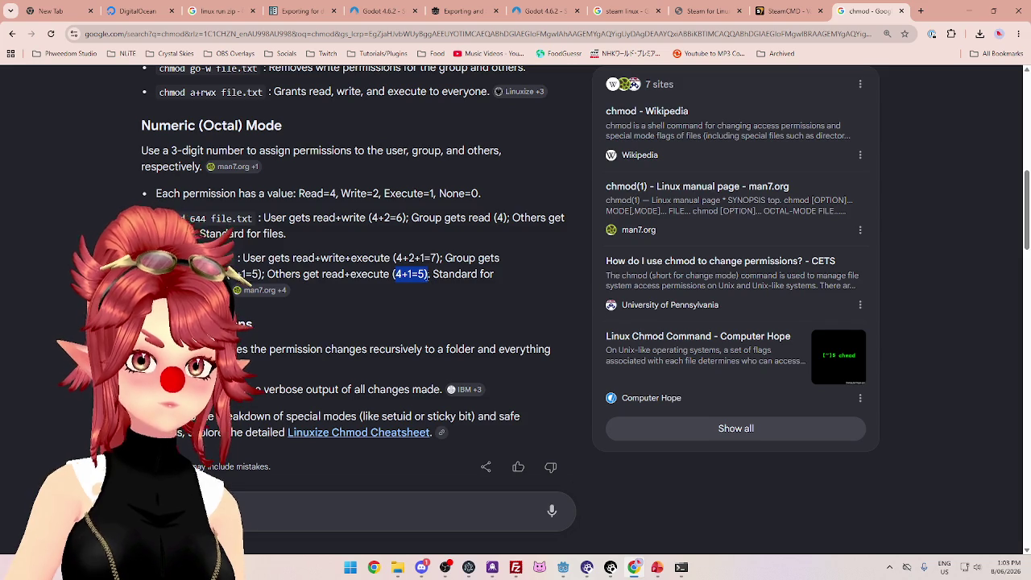
pyautogui.moveTo(282, 258); pyautogui.dragTo(376, 258)
pyautogui.scroll(1, 441, 325)
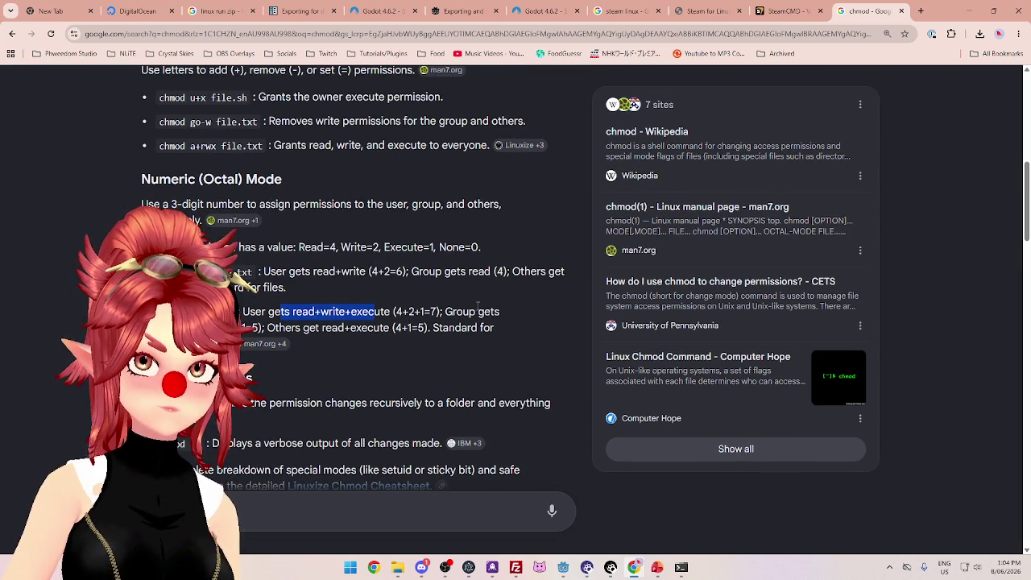
pyautogui.click(401, 341)
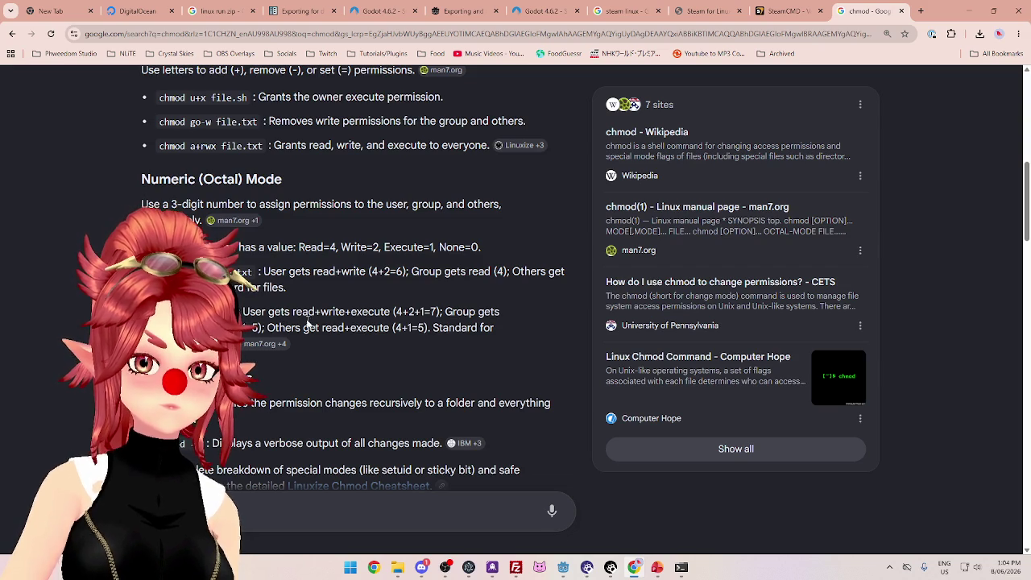
pyautogui.moveTo(244, 313); pyautogui.dragTo(471, 314)
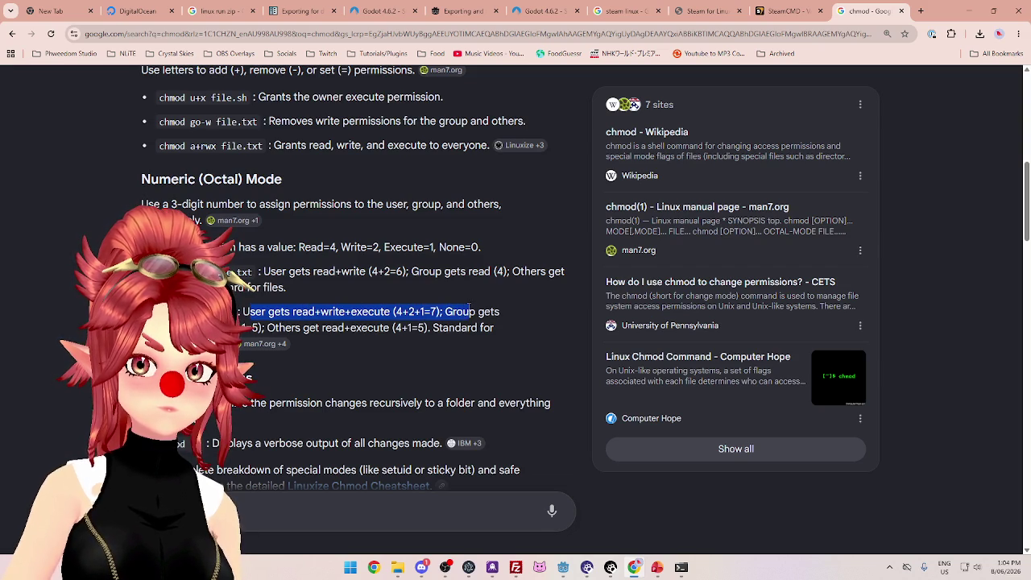
pyautogui.click(474, 319)
pyautogui.click(970, 11)
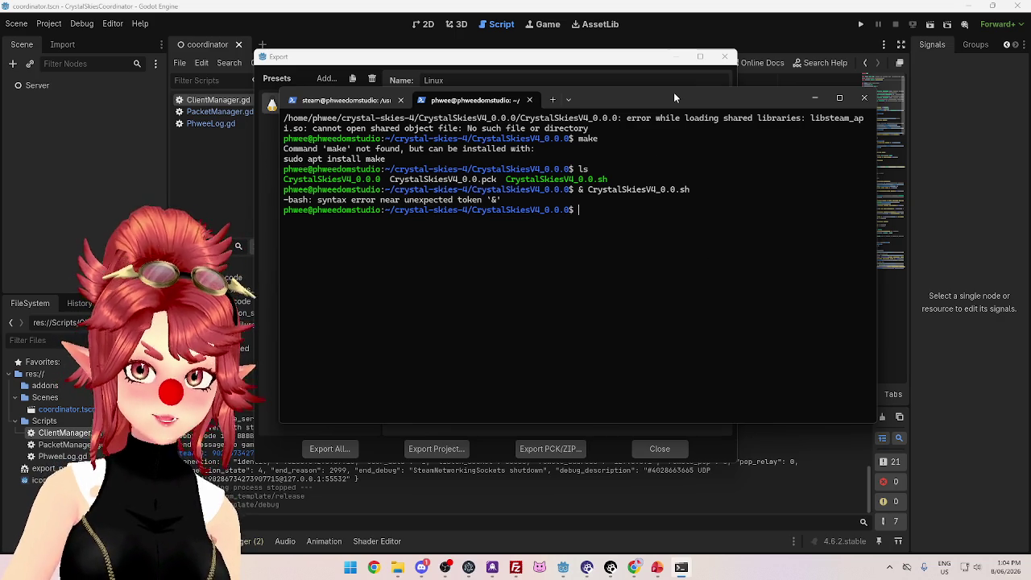
# Step: Run chmod 0755 on CrystalSkiesV4_0.0.sh, then recall an earlier command from history
pyautogui.write('ch')
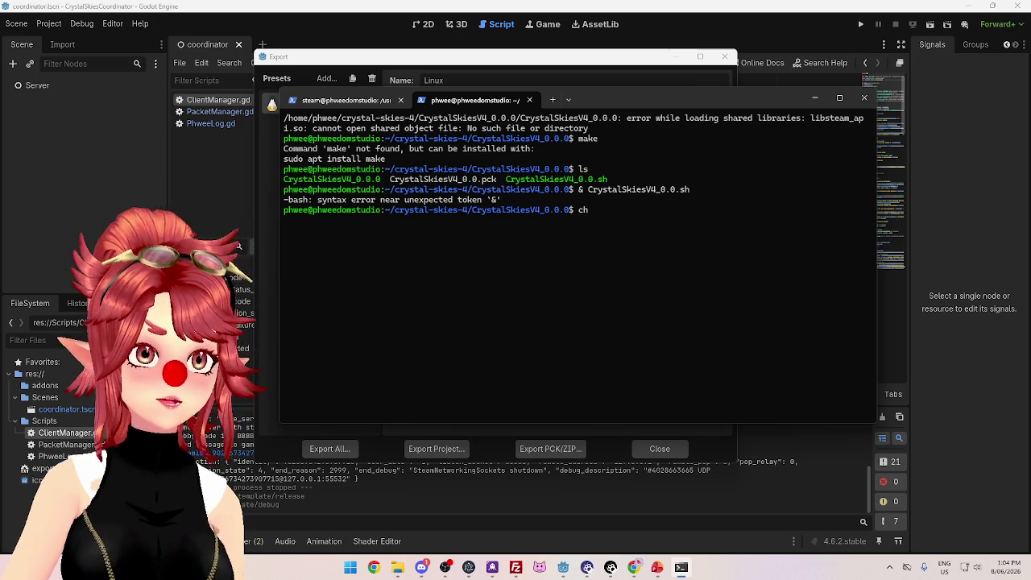
pyautogui.write('mo')
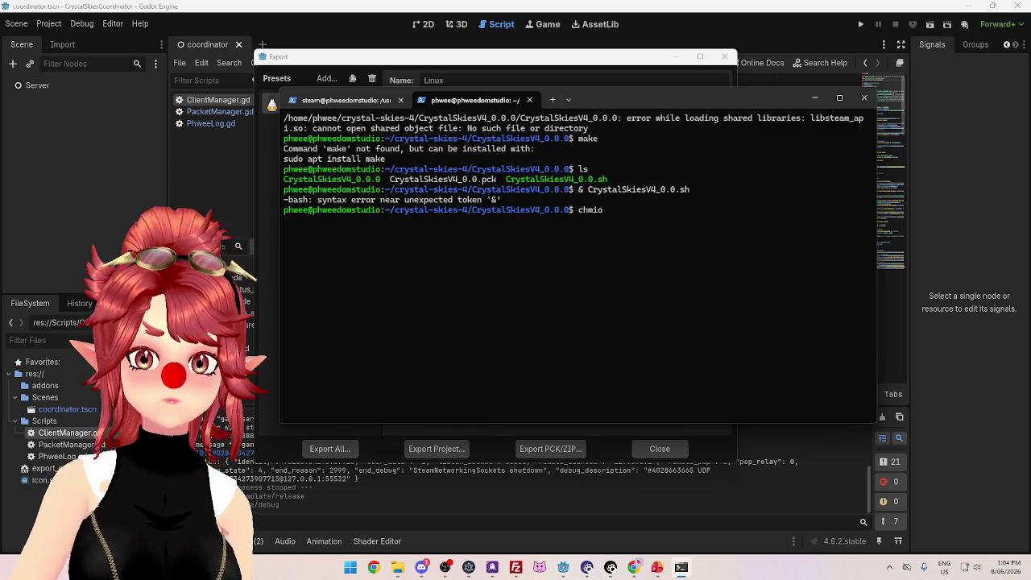
pyautogui.press('BackSpace')
pyautogui.press('BackSpace')
pyautogui.write('od ')
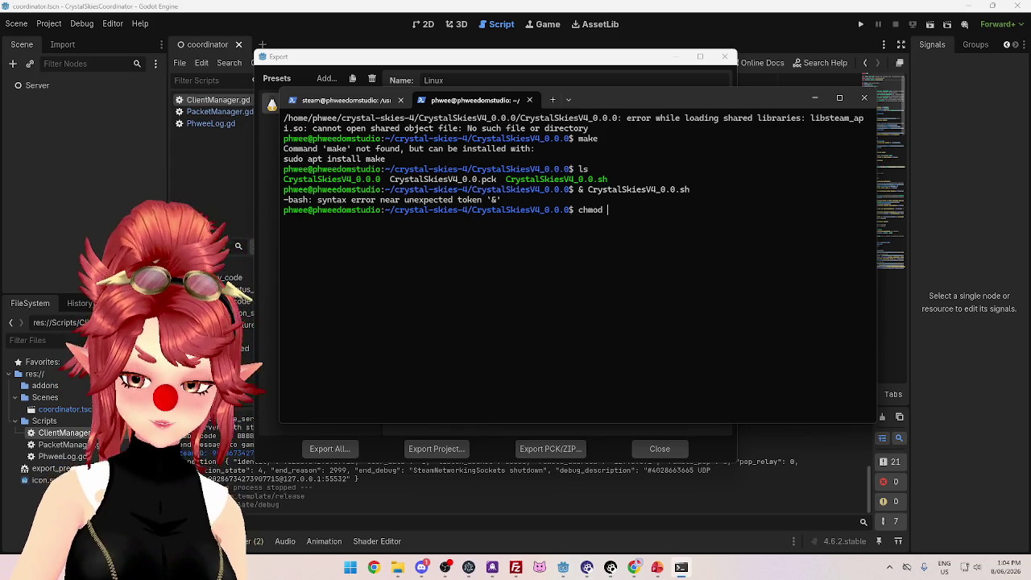
pyautogui.write('0755')
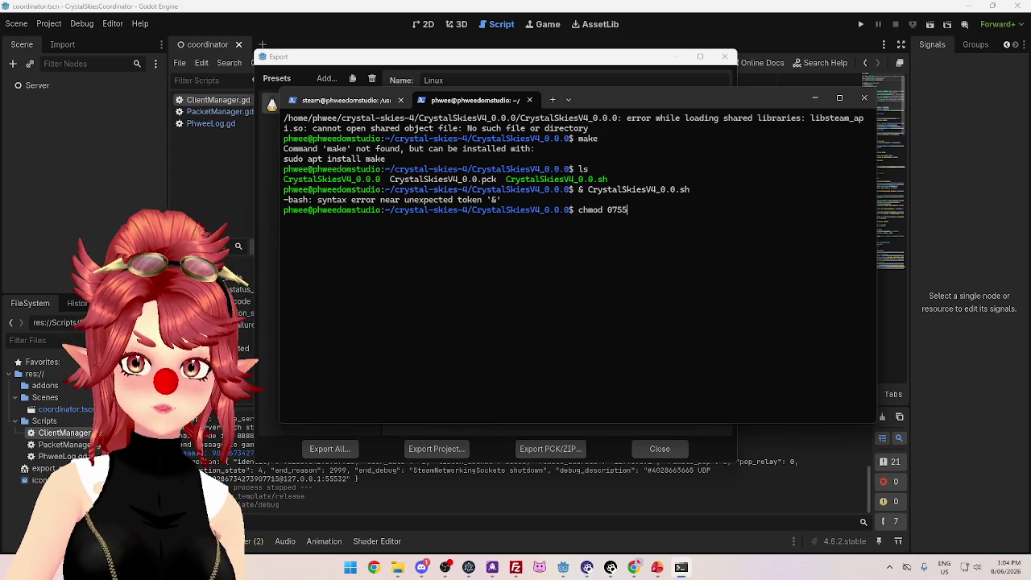
pyautogui.write(' C')
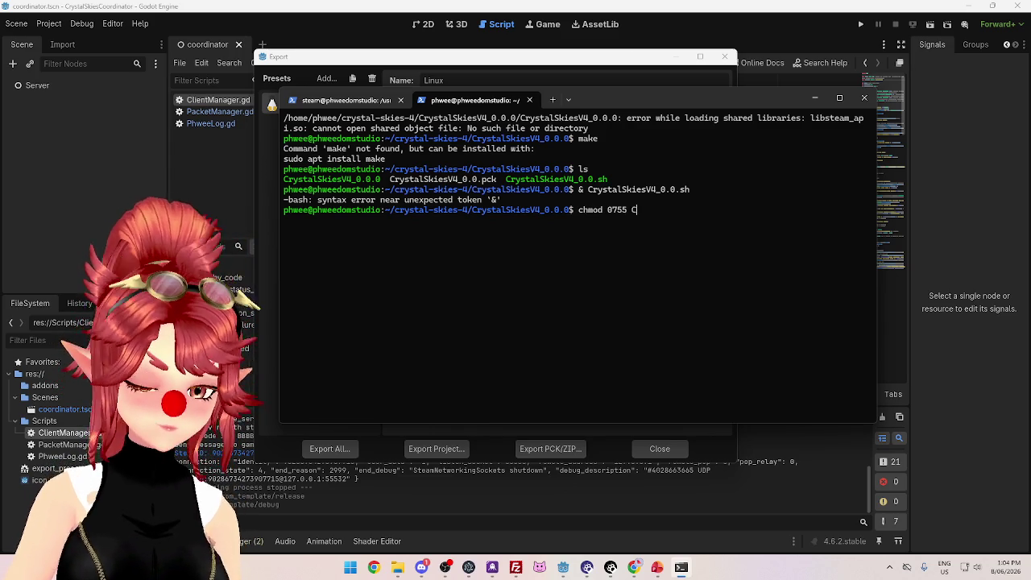
pyautogui.write('rystalSki')
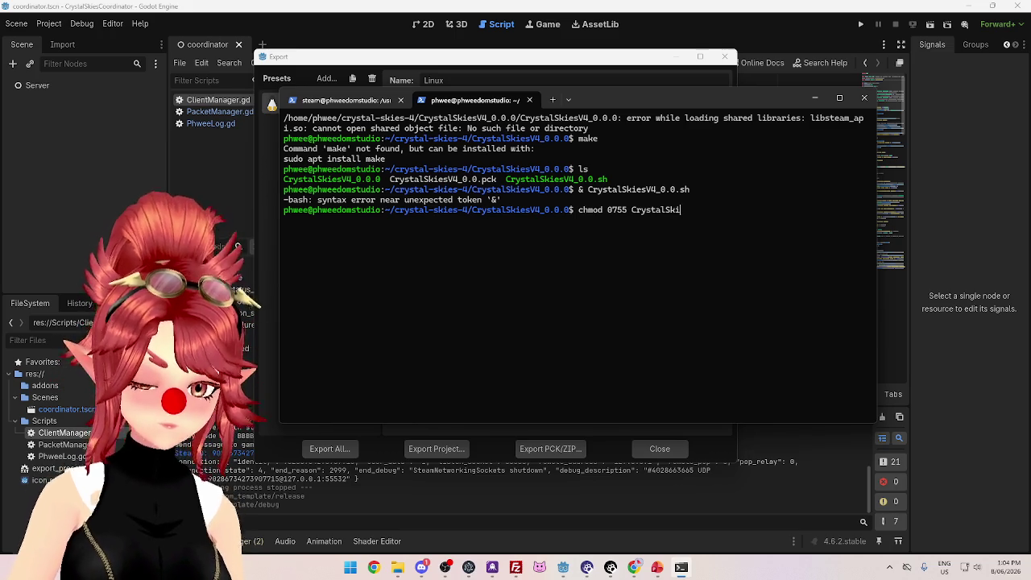
pyautogui.write('esV')
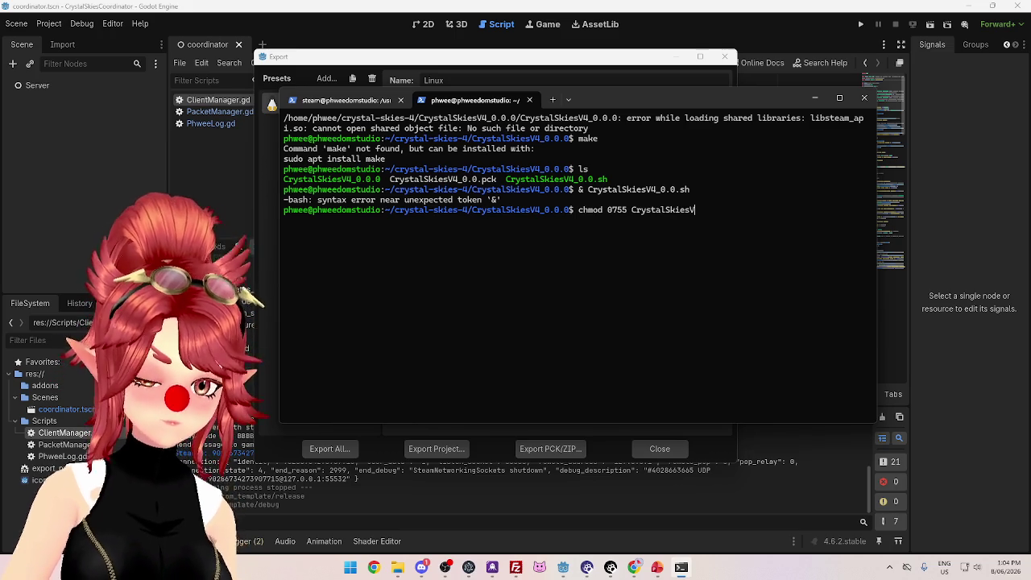
pyautogui.write('4_')
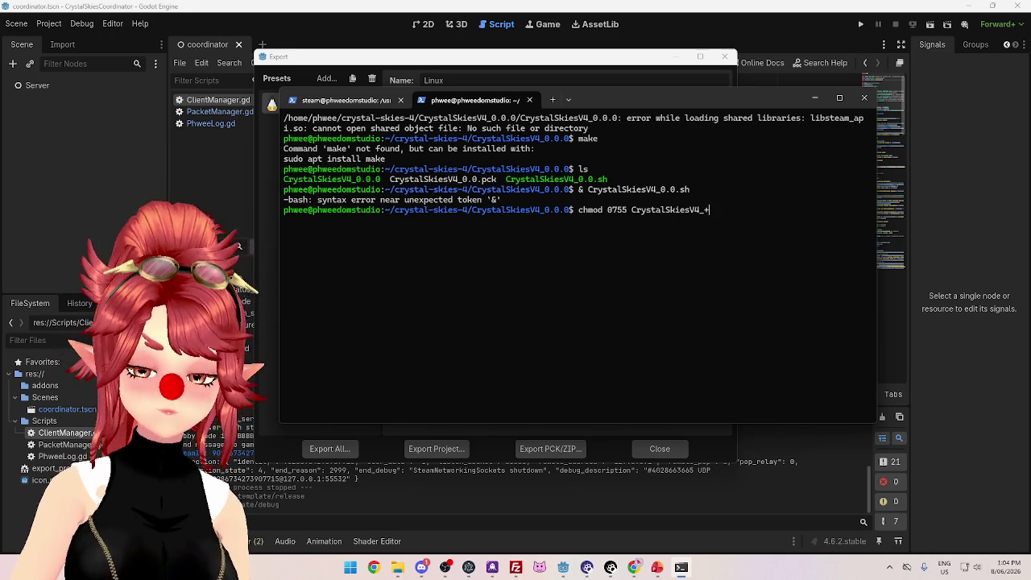
pyautogui.write('0.0')
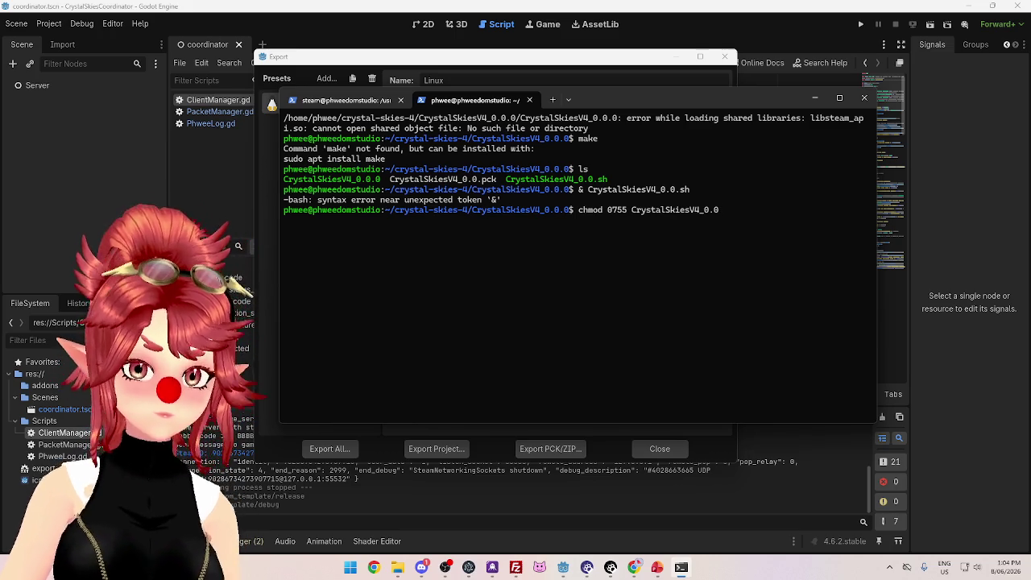
pyautogui.write('.sh')
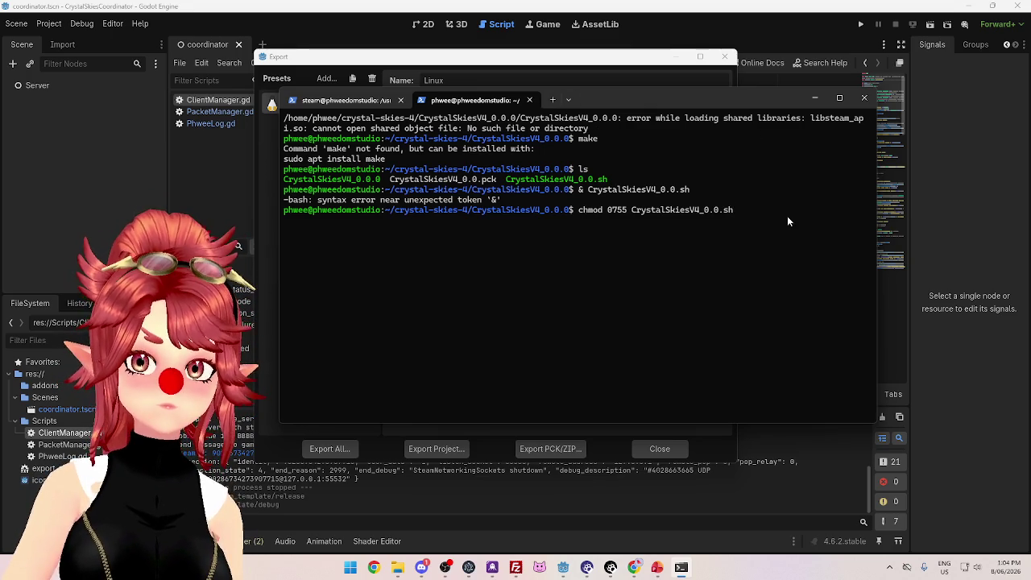
pyautogui.press('Return')
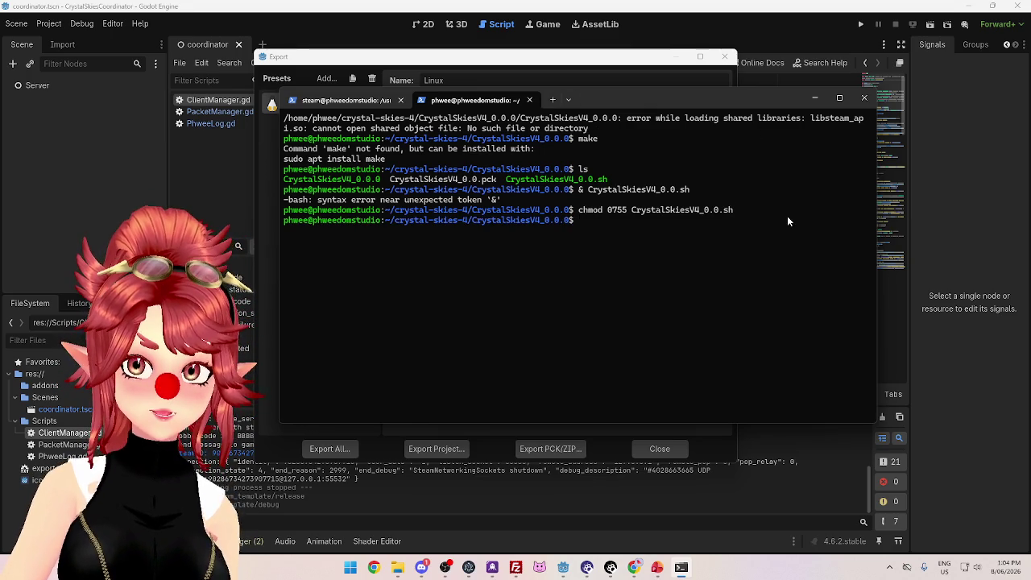
pyautogui.press('Up')
pyautogui.press('Up')
pyautogui.press('Up')
pyautogui.press('Up')
pyautogui.press('Up')
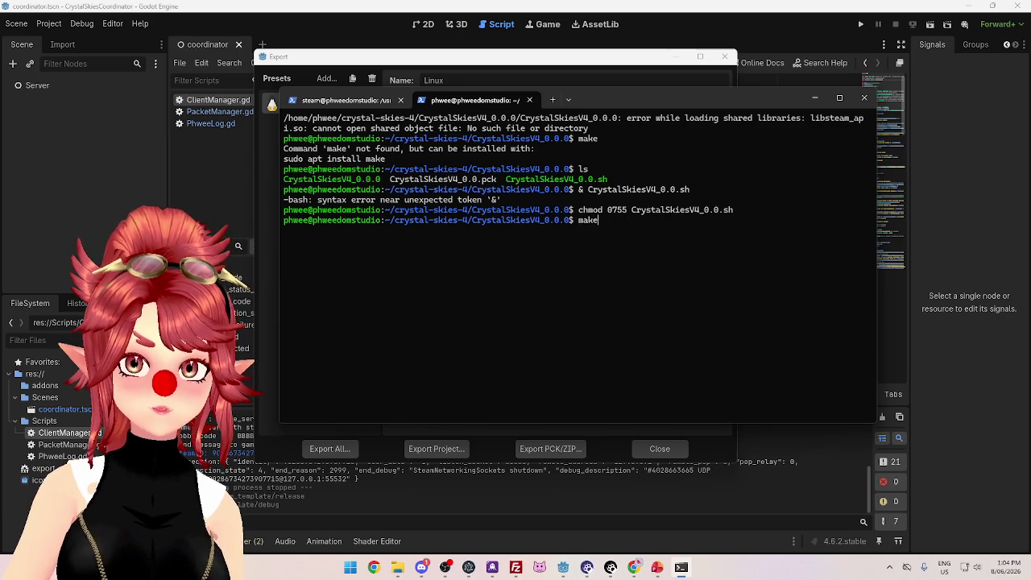
# Step: Rerun CrystalSkiesV4_0.0.sh, still failing on libsteam_api.so, then list the build folder with ls
pyautogui.press('Return')
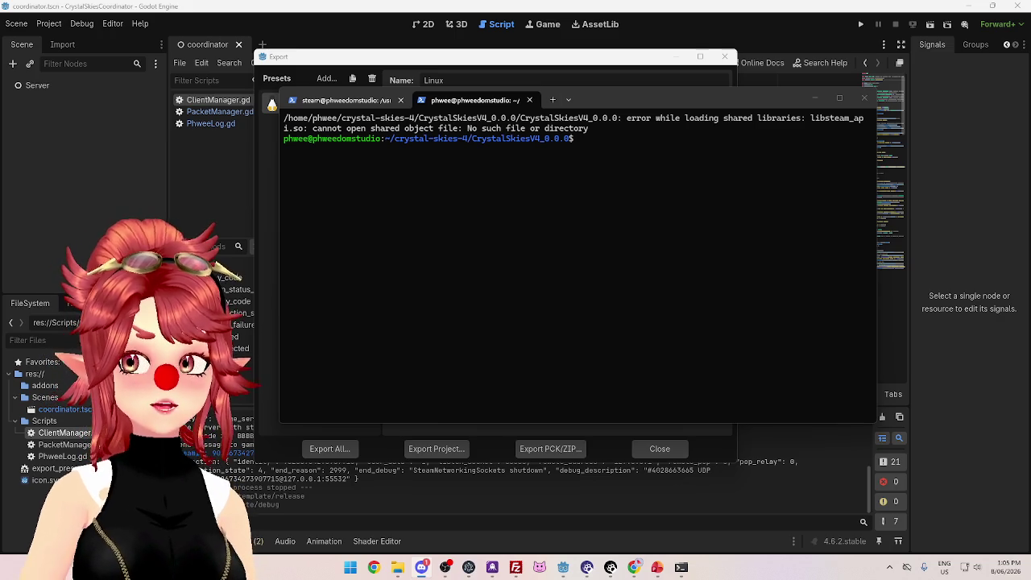
pyautogui.hotkey('alt', 'Tab')
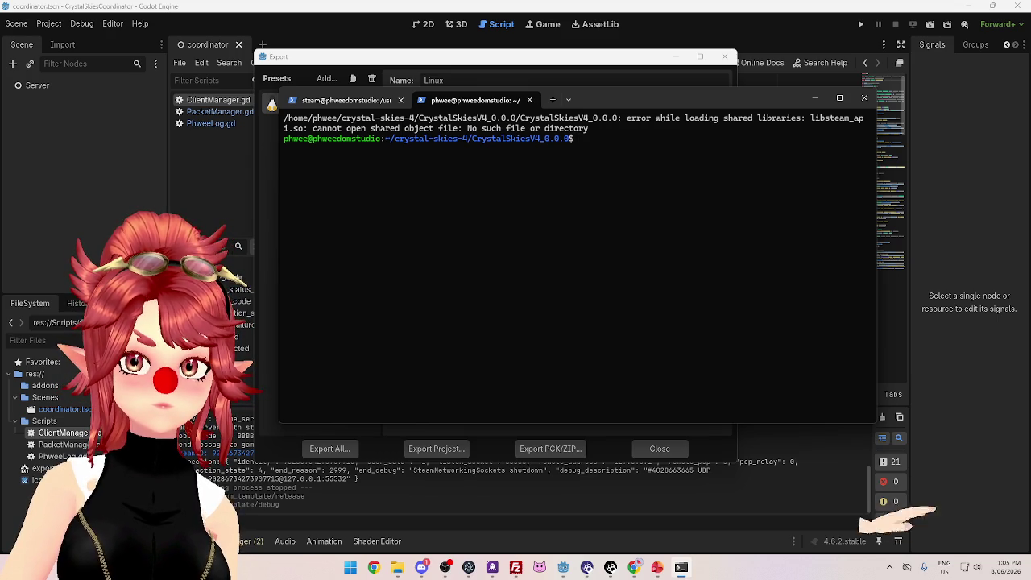
pyautogui.write('ls')
pyautogui.press('Return')
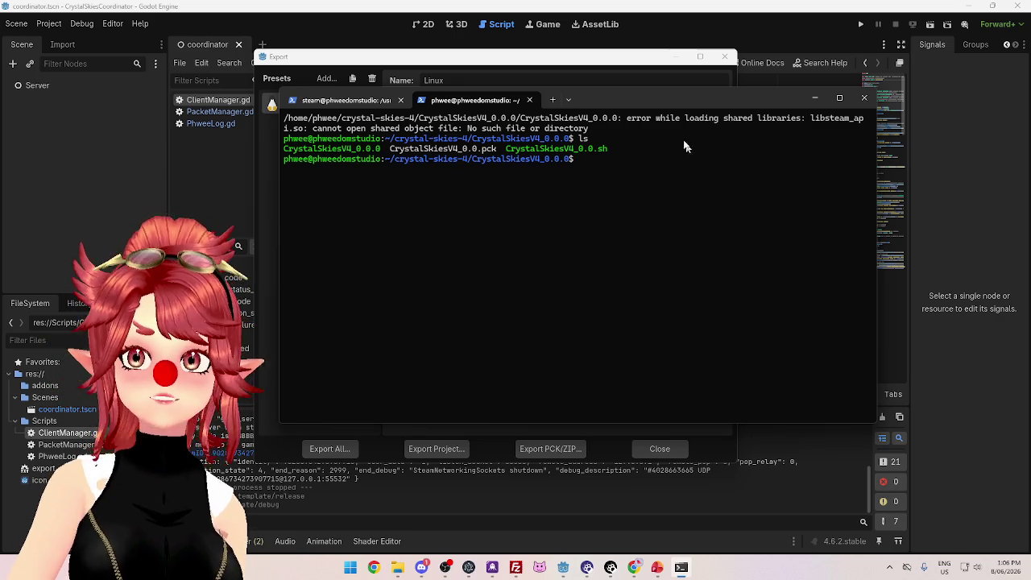
pyautogui.moveTo(693, 97); pyautogui.dragTo(751, 98)
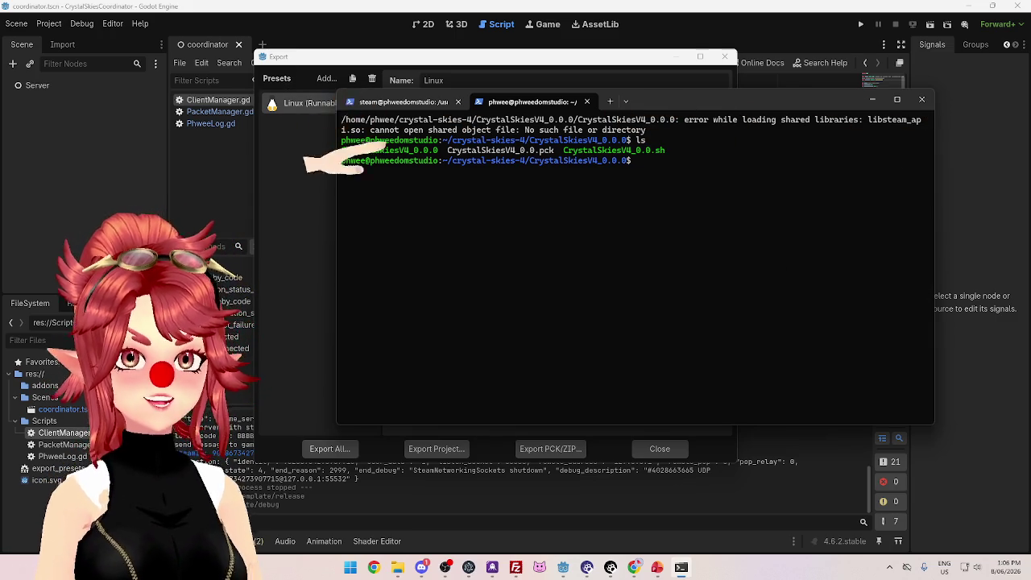
pyautogui.moveTo(720, 98)
pyautogui.mouseDown()
pyautogui.moveTo(721, 136)
pyautogui.moveTo(661, 150)
pyautogui.moveTo(632, 120)
pyautogui.moveTo(672, 134)
pyautogui.mouseUp()
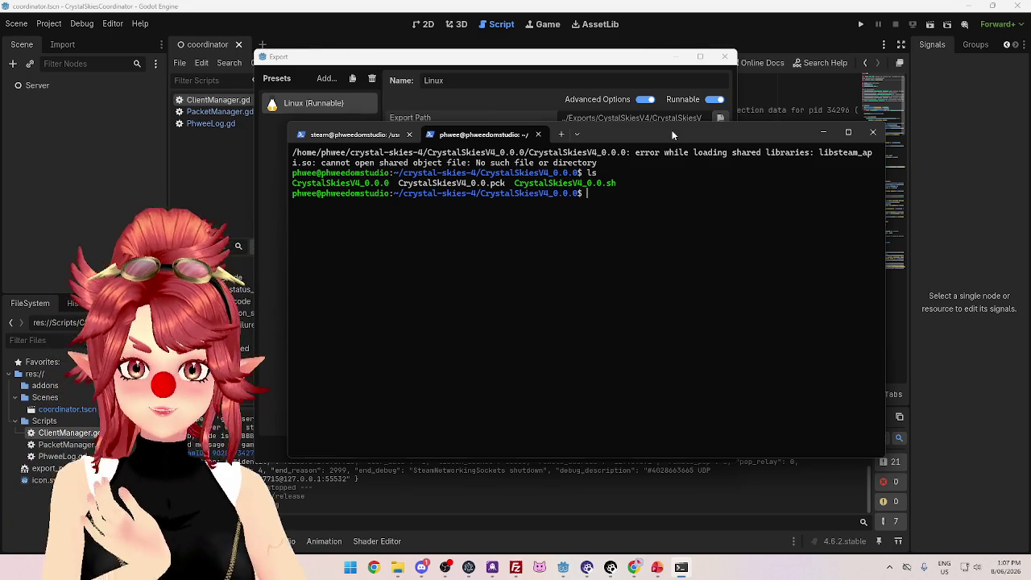
pyautogui.moveTo(671, 133); pyautogui.dragTo(683, 147)
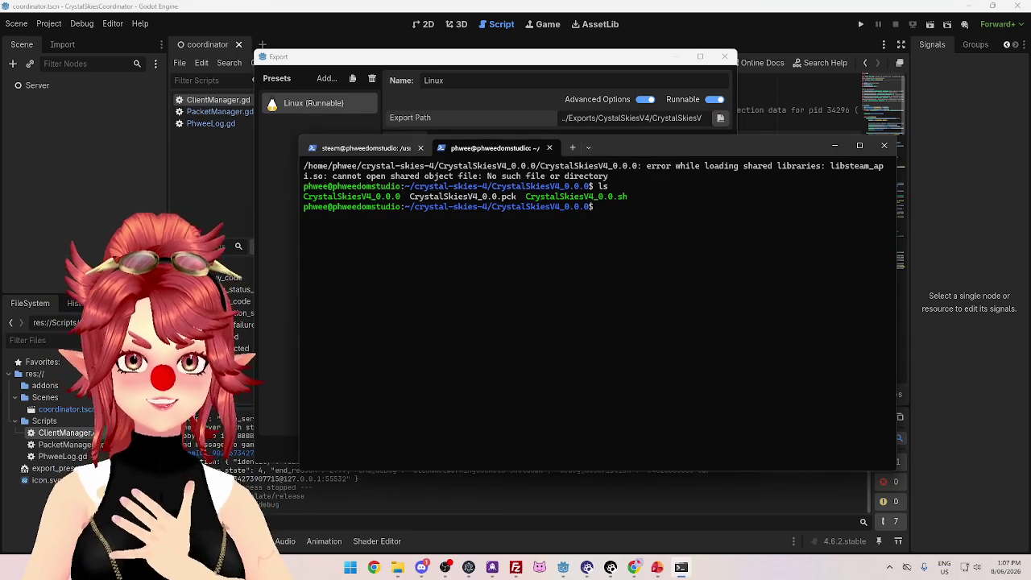
pyautogui.click(634, 567)
# Step: Open the streamer's own channel from the Twitch bookmarks, then switch to a followed channel's live stream
pyautogui.click(328, 54)
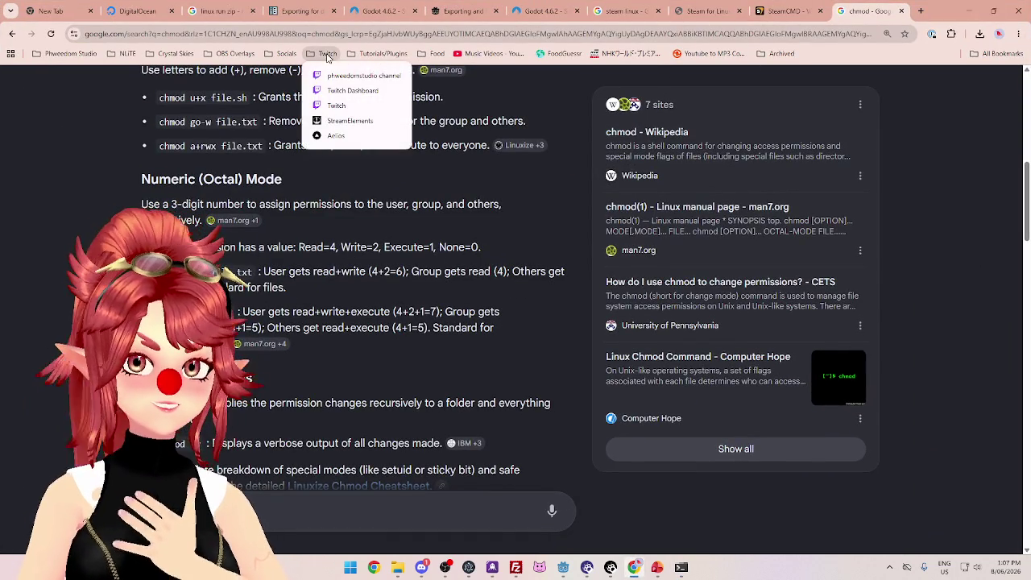
pyautogui.click(342, 76)
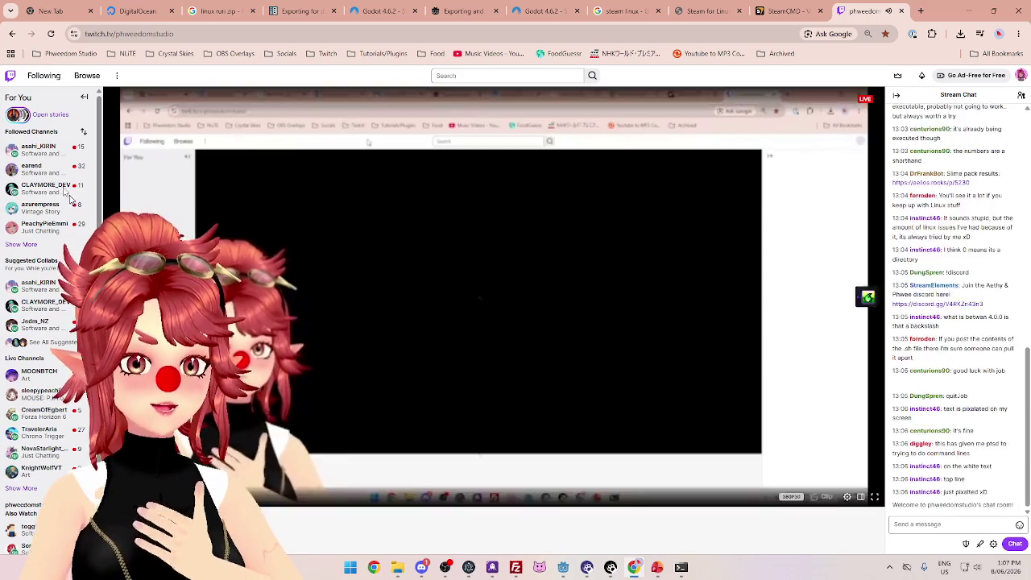
pyautogui.click(37, 148)
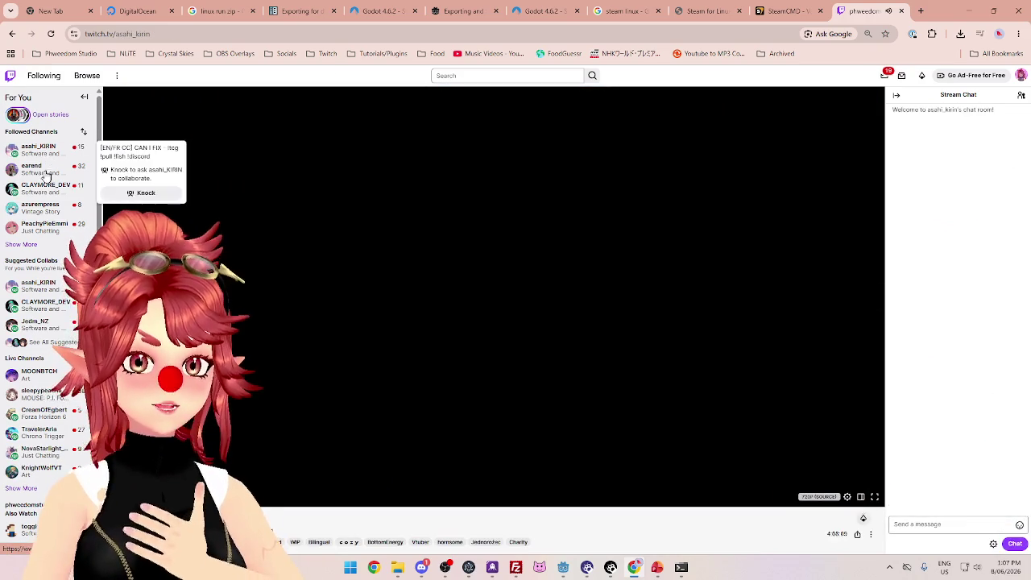
pyautogui.click(46, 177)
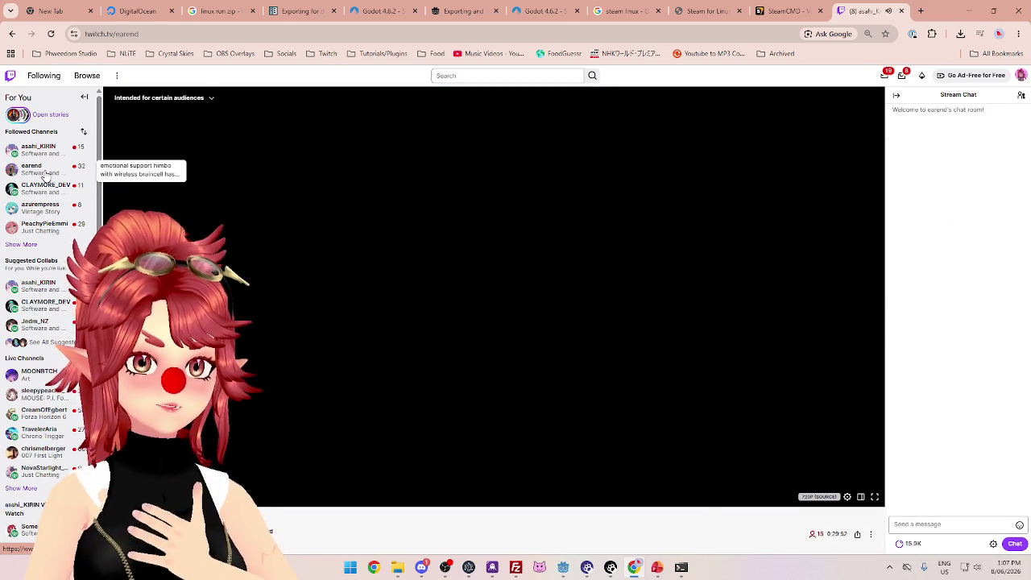